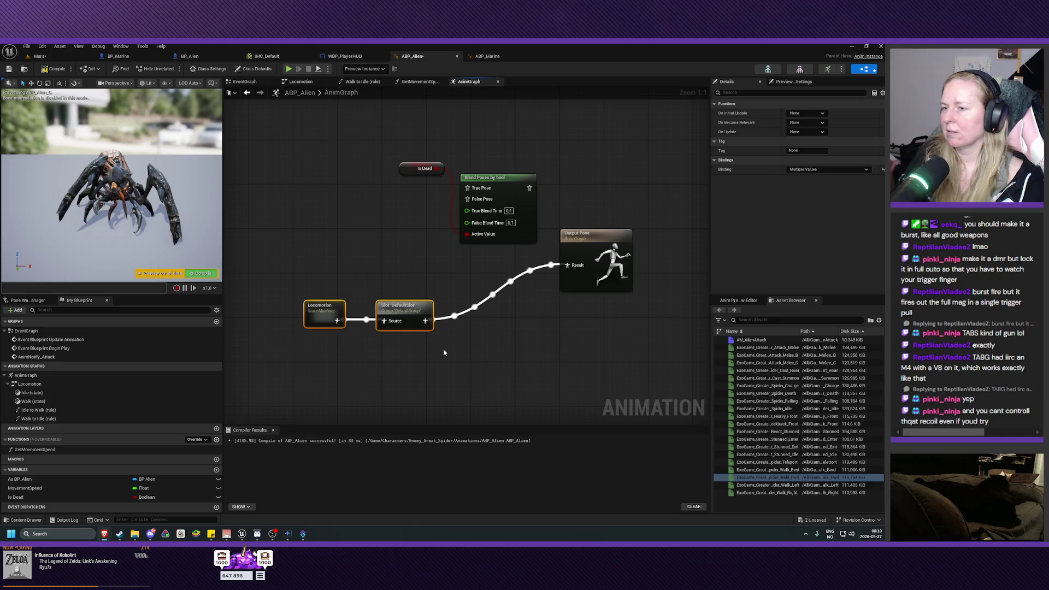
Step: Move the Locomotion and Slot nodes aside and wire Is Dead into the blend's Active Value
{"action": "mouse_move", "coordinate": [283, 279]}
{"action": "left_mouse_down"}
{"action": "mouse_move", "coordinate": [405, 339]}
{"action": "mouse_move", "coordinate": [362, 352]}
{"action": "mouse_move", "coordinate": [487, 206]}
{"action": "mouse_move", "coordinate": [468, 199]}
{"action": "mouse_move", "coordinate": [508, 264]}
{"action": "mouse_move", "coordinate": [567, 267]}
{"action": "left_mouse_up"}
{"action": "left_click", "coordinate": [391, 355]}
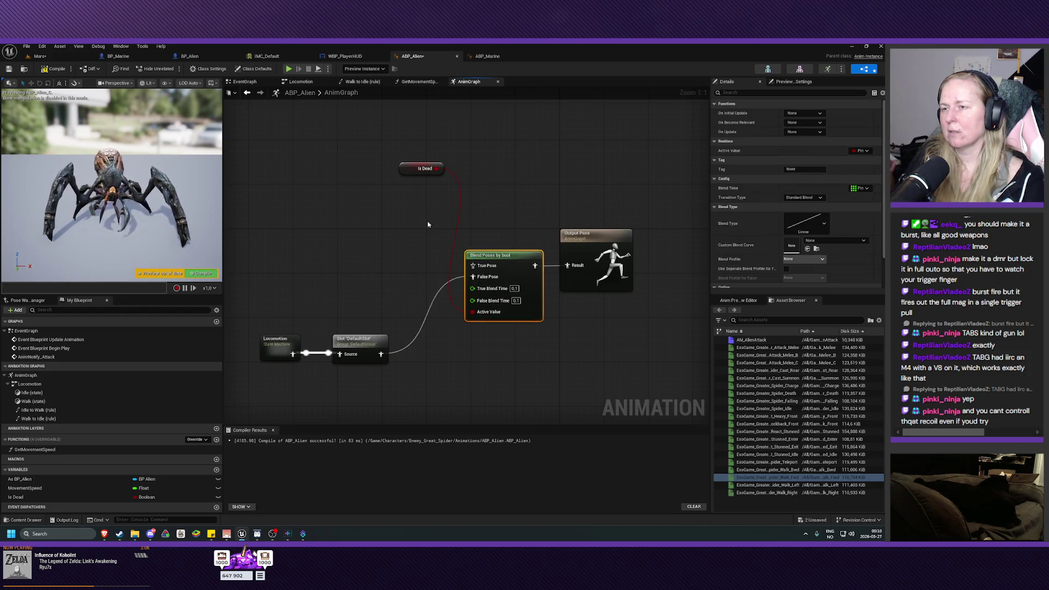
{"action": "left_click_drag", "start_coordinate": [408, 172], "coordinate": [416, 371]}
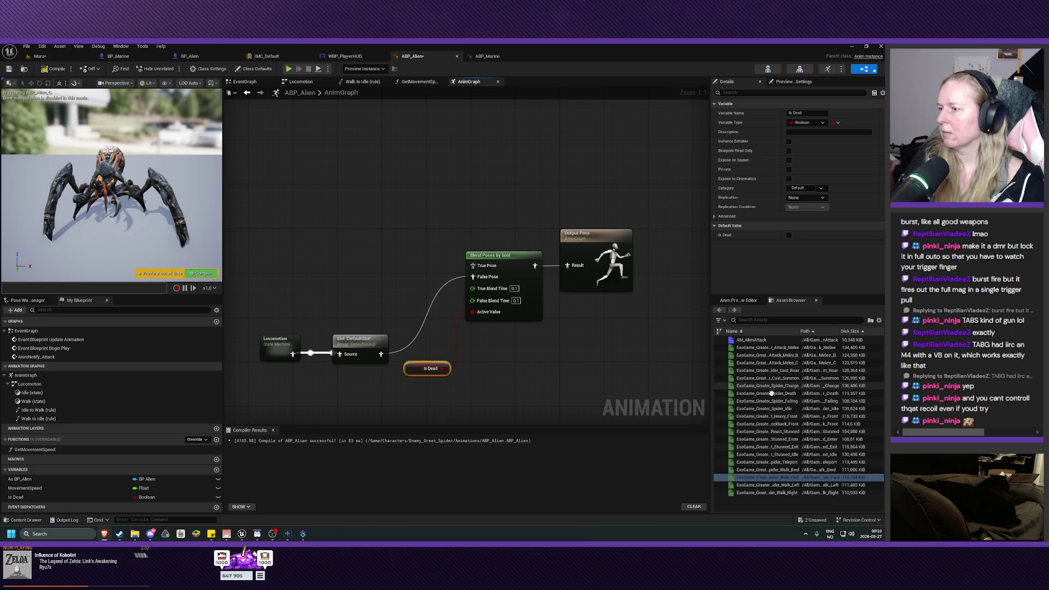
Step: Add an ExoGame_Greater_Spider_Death player into True Pose and compile ABP_Alien
{"action": "left_click_drag", "start_coordinate": [770, 393], "coordinate": [375, 236]}
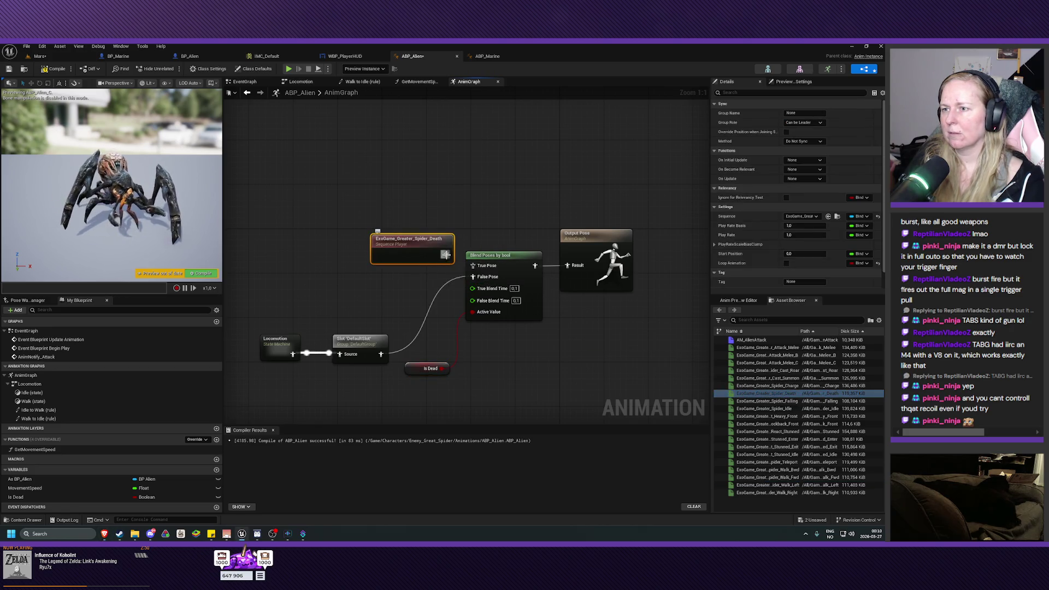
{"action": "left_click_drag", "start_coordinate": [445, 254], "coordinate": [473, 266]}
{"action": "left_click_drag", "start_coordinate": [401, 260], "coordinate": [384, 255]}
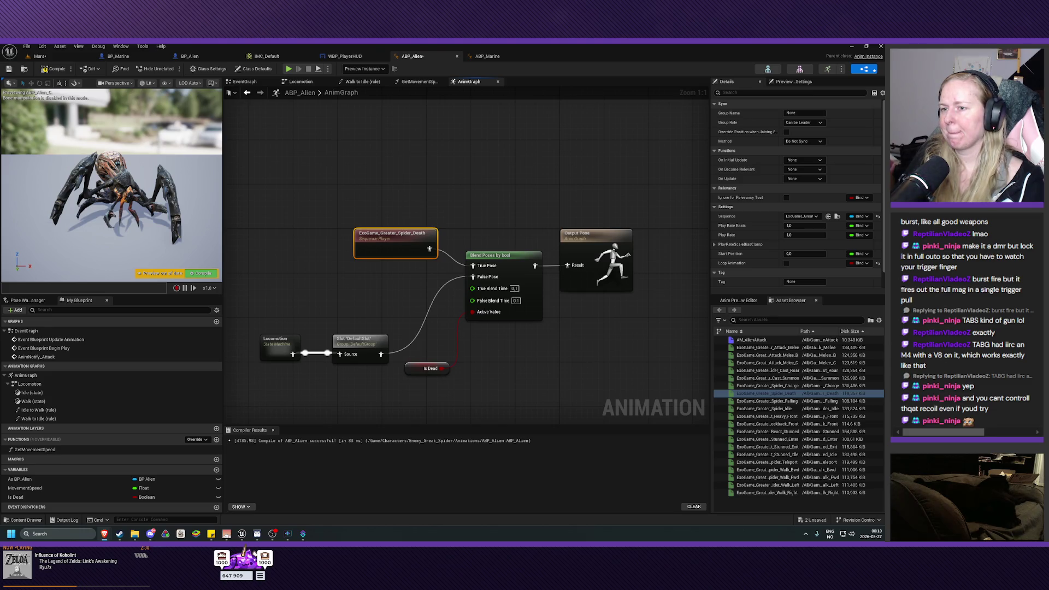
{"action": "left_click", "coordinate": [194, 273]}
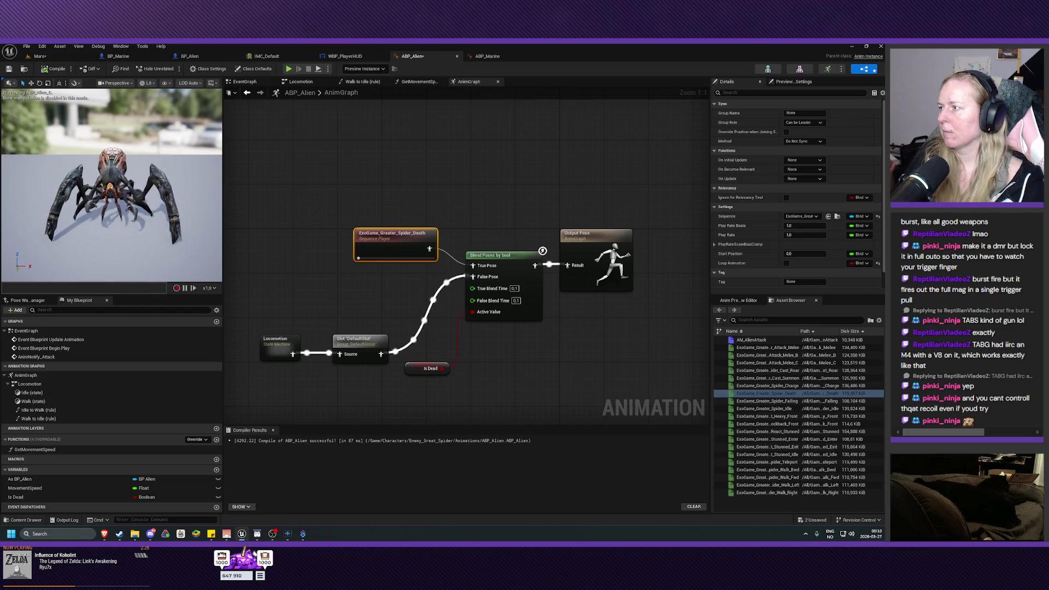
{"action": "left_click", "coordinate": [39, 56]}
Step: Play-test the level, shooting the spider until it disappears, then stop
{"action": "left_click", "coordinate": [171, 68]}
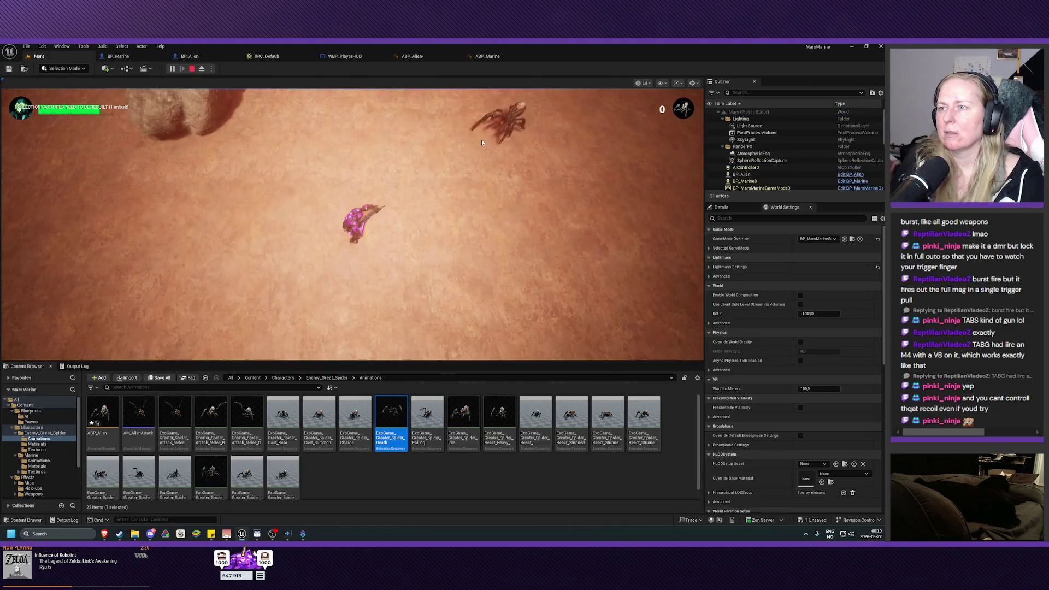
{"action": "left_click", "coordinate": [481, 139]}
{"action": "key", "text": "a"}
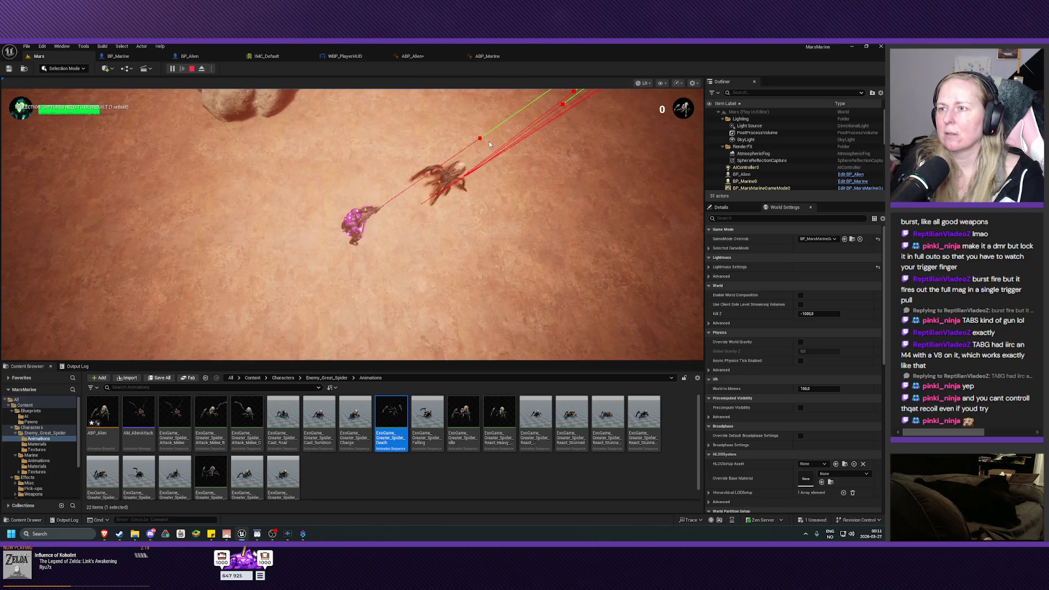
{"action": "left_click", "coordinate": [486, 141]}
{"action": "key", "text": "Escape"}
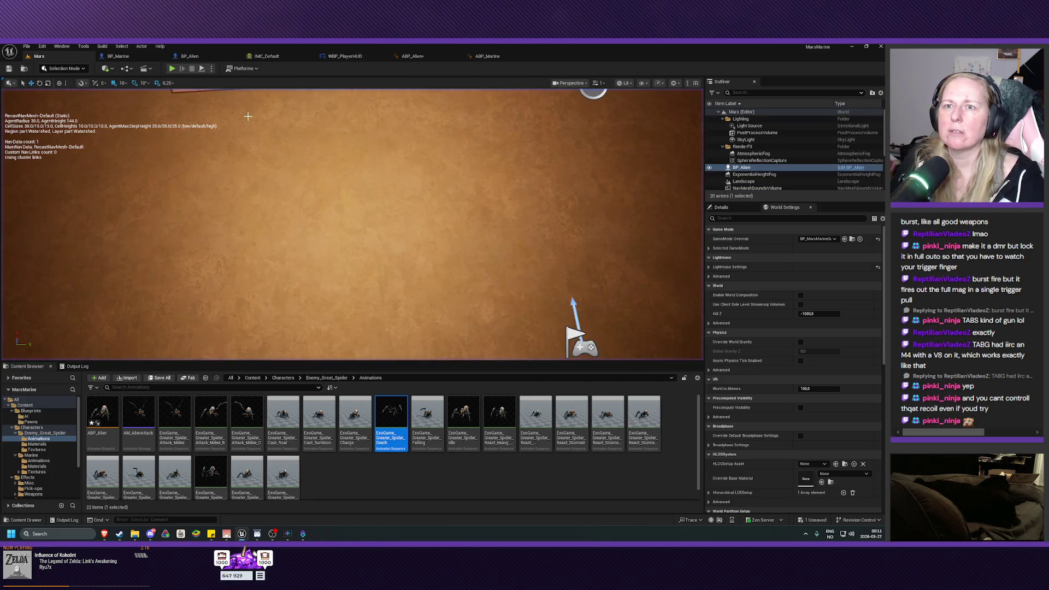
Step: Inspect BP_Alien's KillAI and EventGraph, moving the Destroy Actor node further right
{"action": "left_click", "coordinate": [137, 56]}
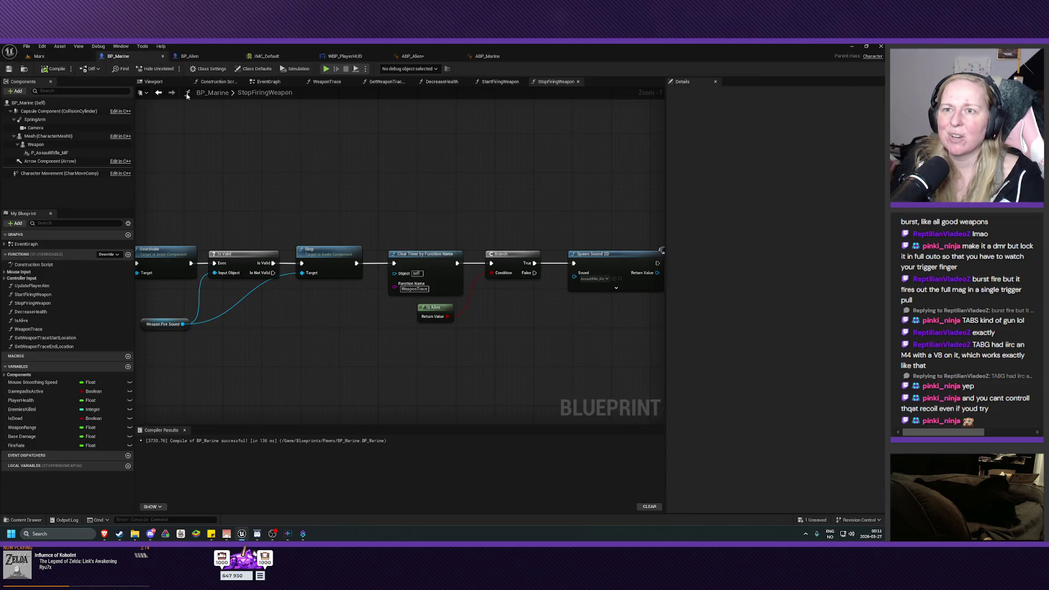
{"action": "left_click", "coordinate": [207, 58]}
{"action": "mouse_move", "coordinate": [442, 239]}
{"action": "left_mouse_down"}
{"action": "mouse_move", "coordinate": [473, 215]}
{"action": "mouse_move", "coordinate": [531, 220]}
{"action": "left_mouse_up"}
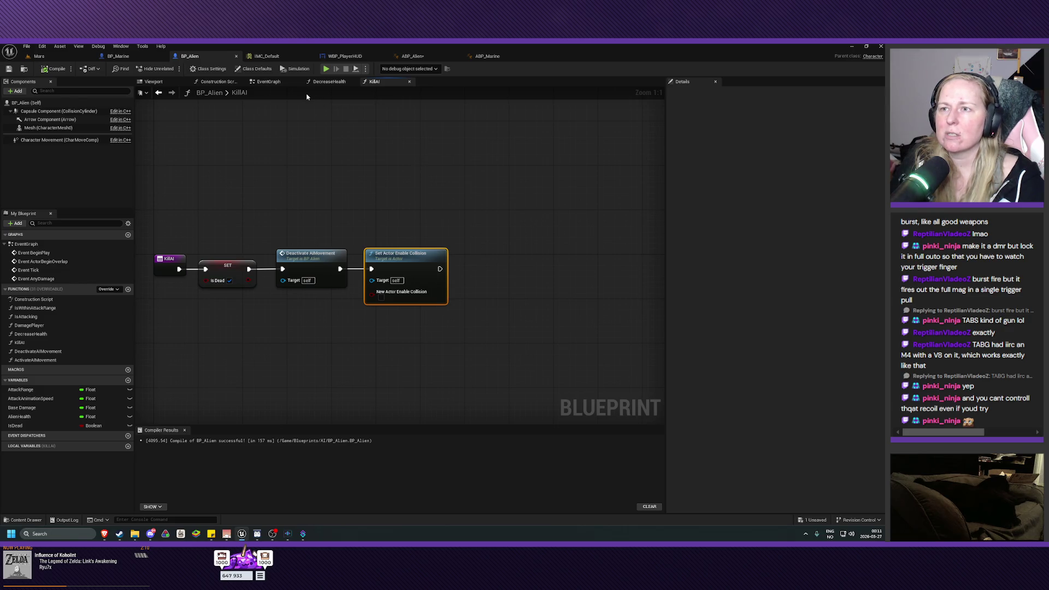
{"action": "left_click", "coordinate": [156, 81]}
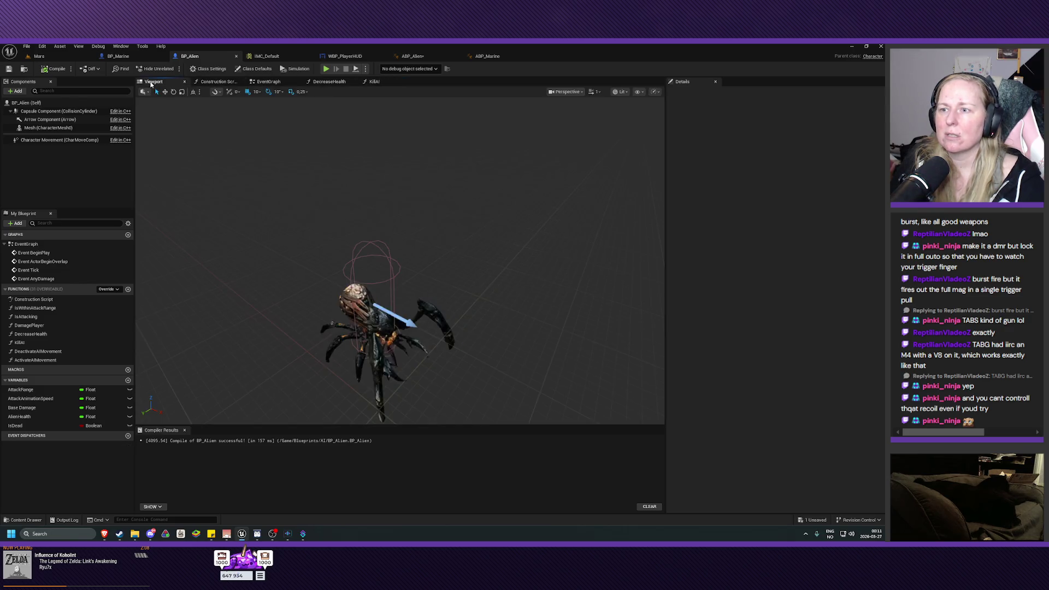
{"action": "left_click", "coordinate": [268, 82]}
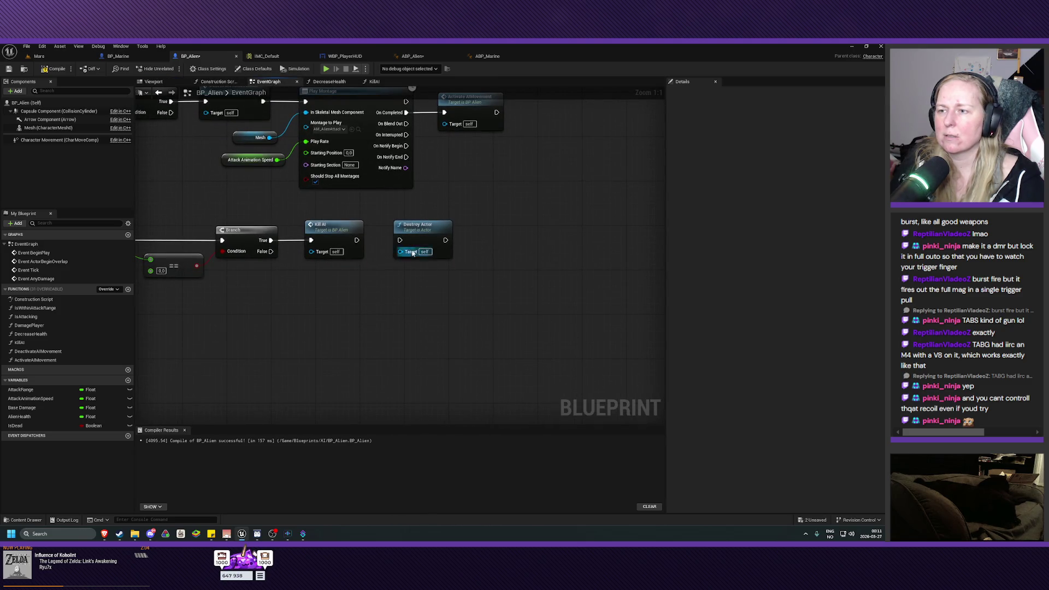
{"action": "left_click_drag", "start_coordinate": [420, 231], "coordinate": [459, 231]}
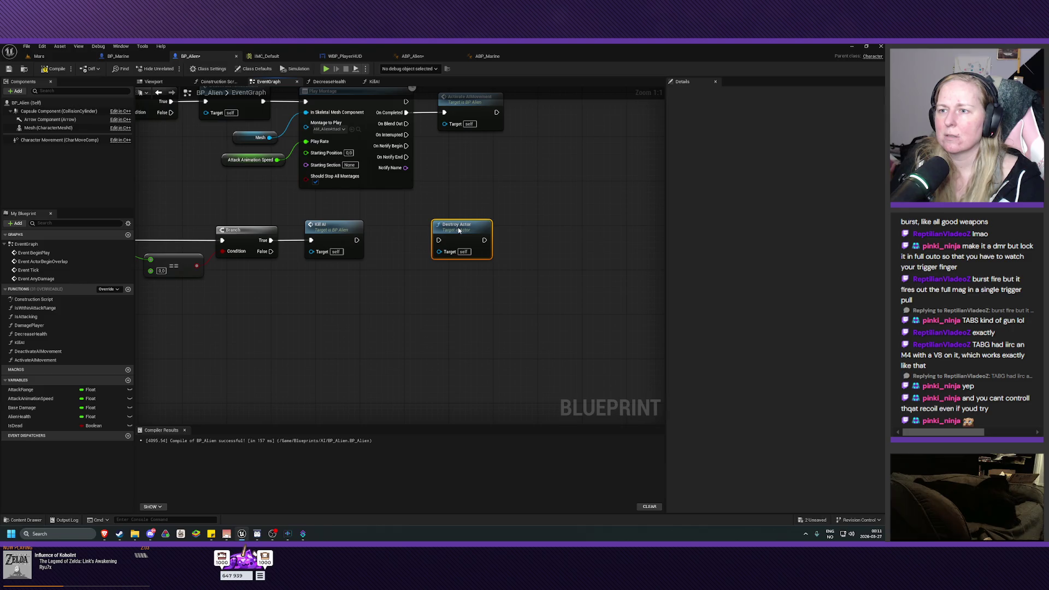
{"action": "left_click", "coordinate": [59, 59]}
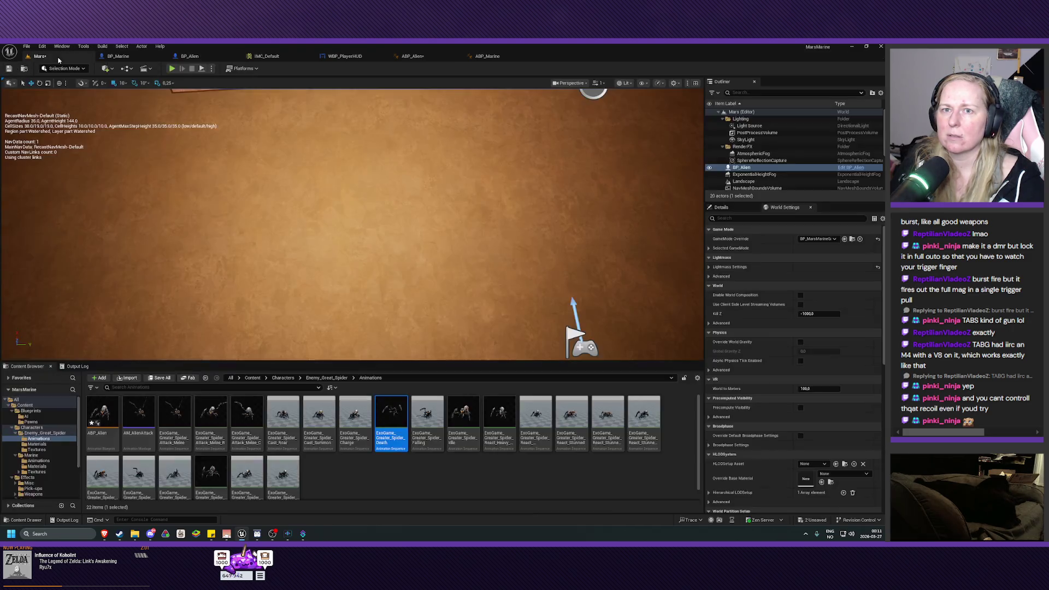
Step: Play-test again, shooting the spider, then stop the session
{"action": "left_click", "coordinate": [171, 69]}
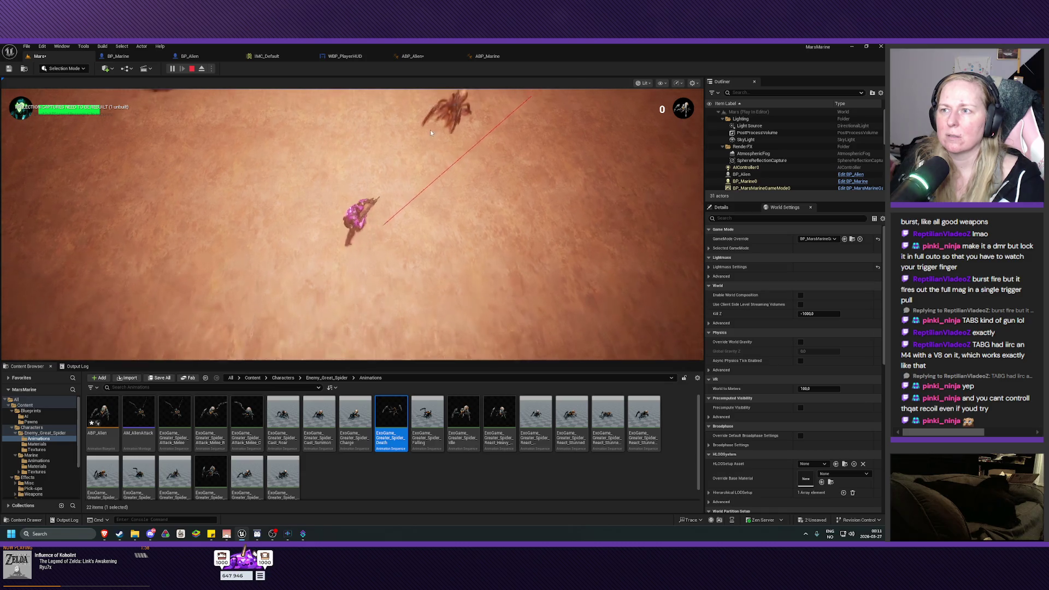
{"action": "left_click", "coordinate": [513, 163]}
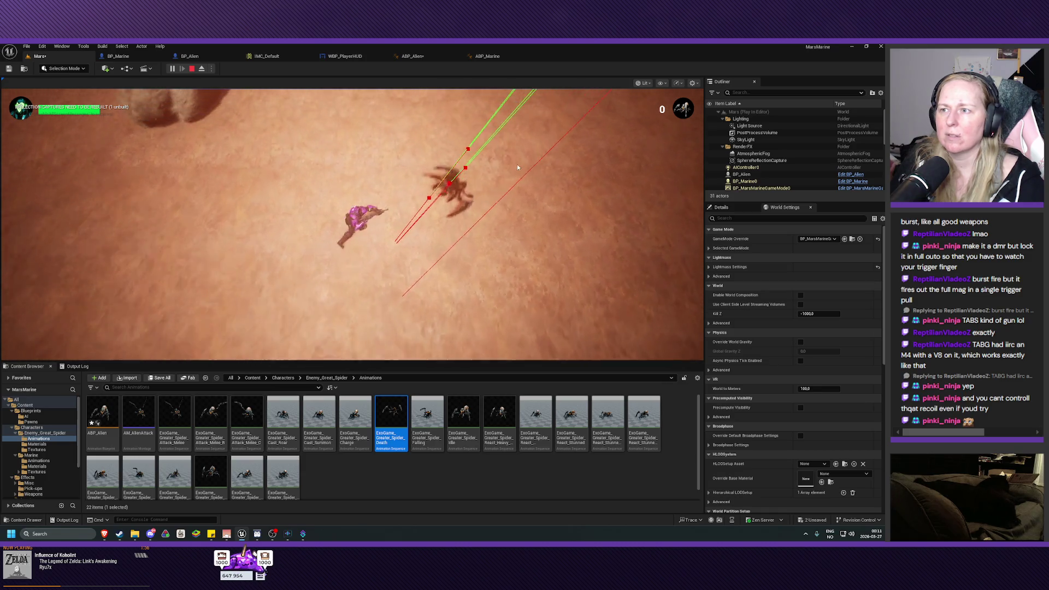
{"action": "key", "text": "Escape"}
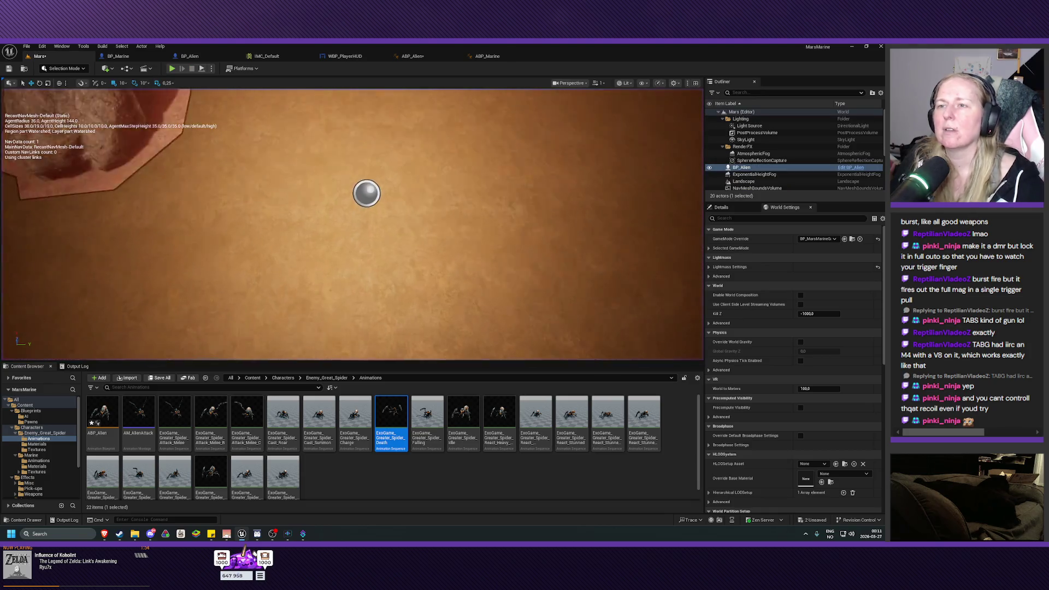
{"action": "scroll", "coordinate": [513, 165], "scroll_direction": "down", "scroll_amount": 3}
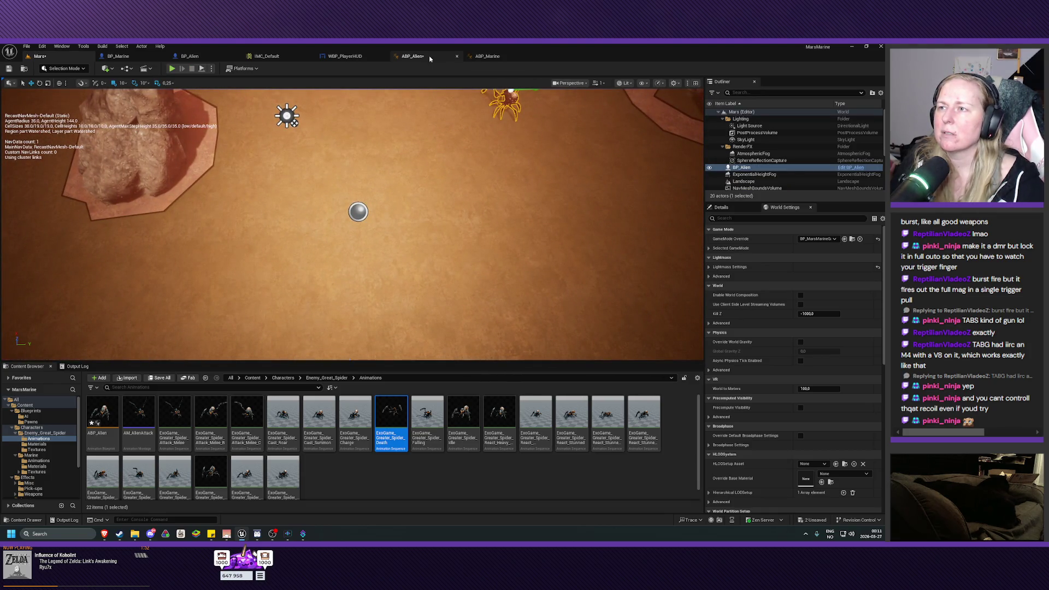
Step: Save the ABP_Alien animation blueprint and return to the Mars level
{"action": "left_click", "coordinate": [412, 55]}
{"action": "key", "text": "ctrl+s"}
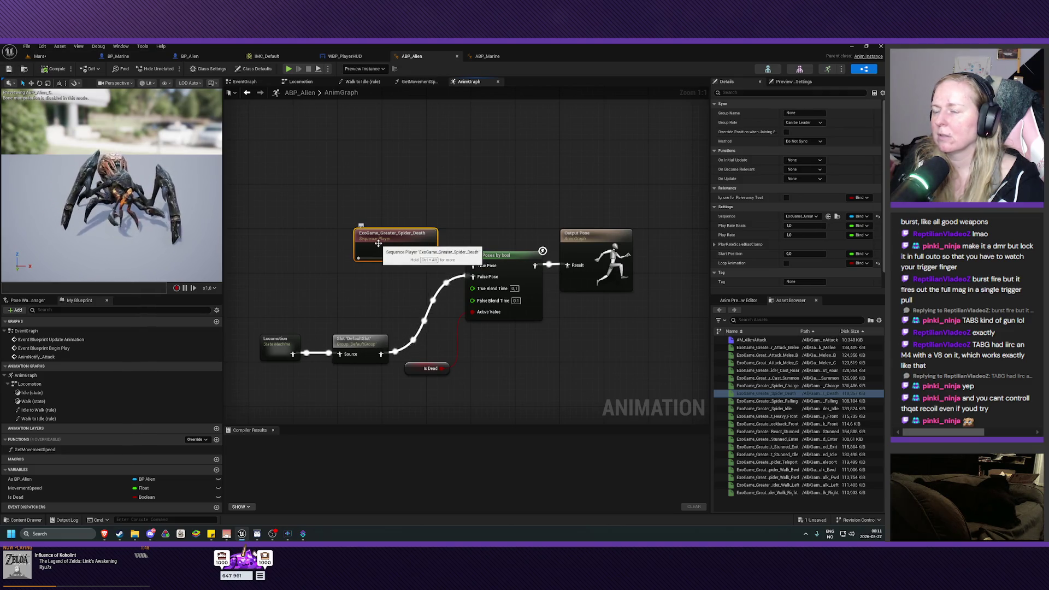
{"action": "left_click", "coordinate": [57, 57]}
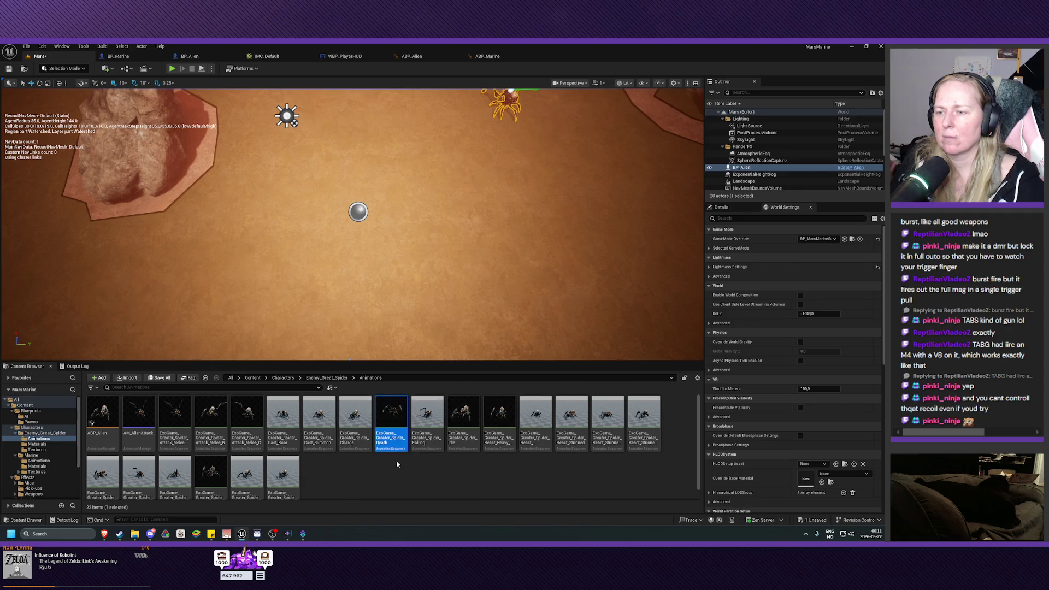
Step: Preview ExoGame_Greater_Spider_Death, pausing and scrubbing to about 1.10 s, then close it
{"action": "double_click", "coordinate": [402, 421]}
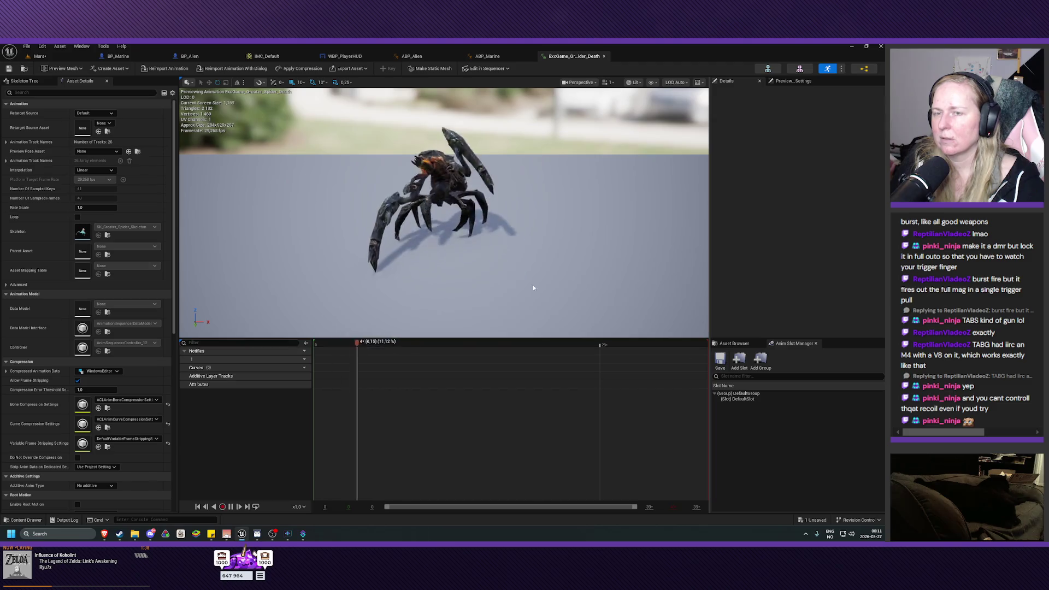
{"action": "left_click", "coordinate": [231, 507]}
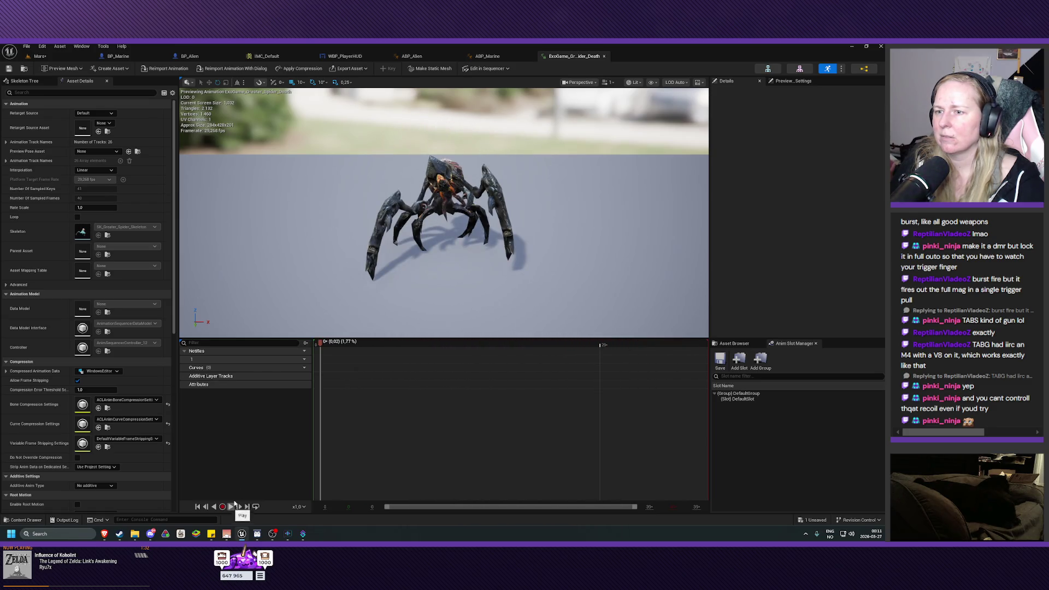
{"action": "left_click_drag", "start_coordinate": [321, 343], "coordinate": [699, 346]}
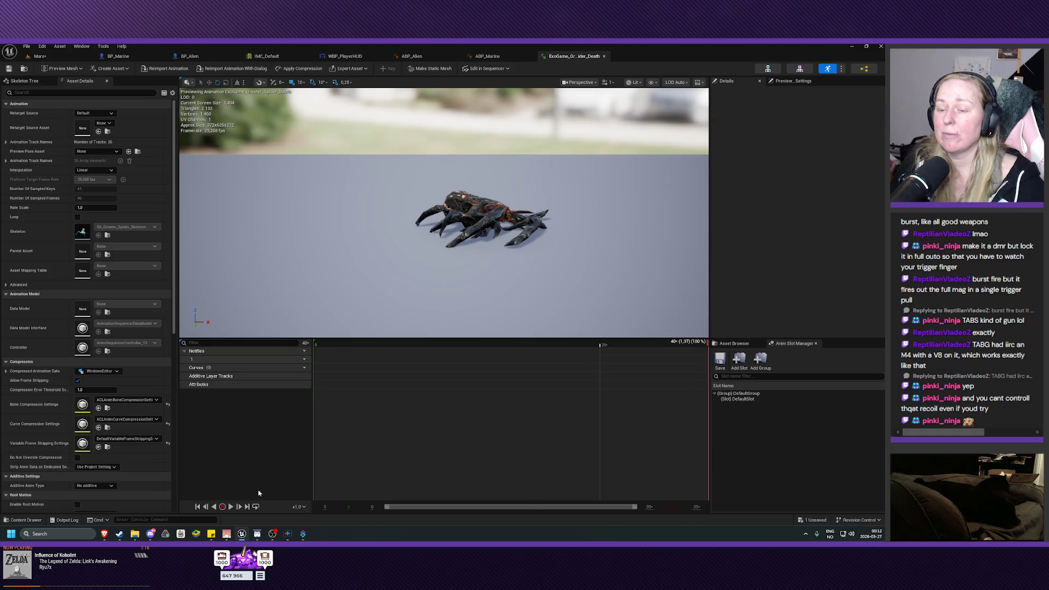
{"action": "left_click", "coordinate": [604, 57]}
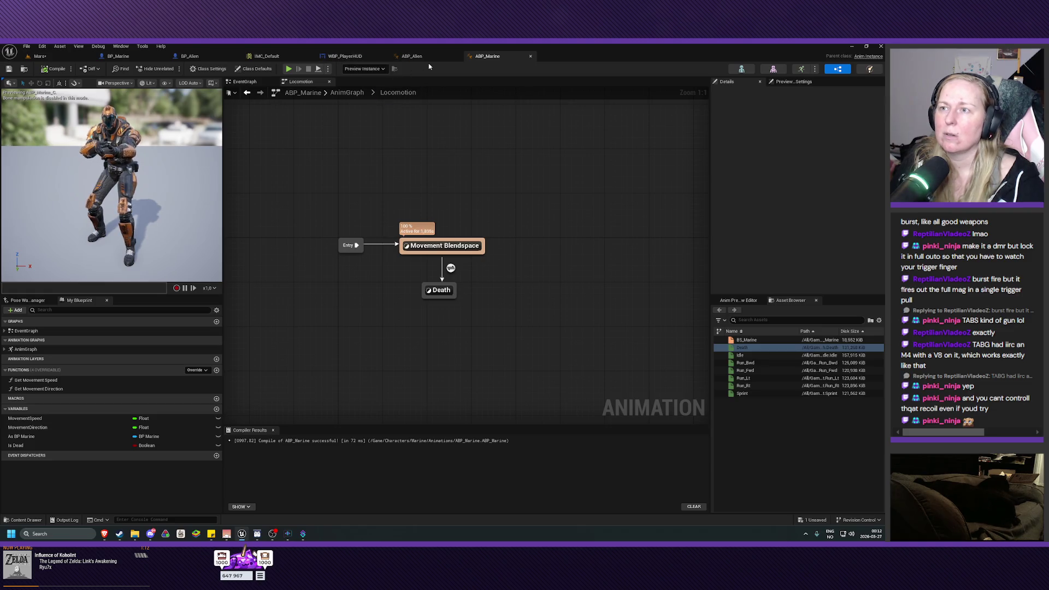
Step: Delete Destroy Actor from BP_Alien's event graph and open the KillAI function
{"action": "left_click", "coordinate": [412, 56]}
{"action": "left_click", "coordinate": [190, 56]}
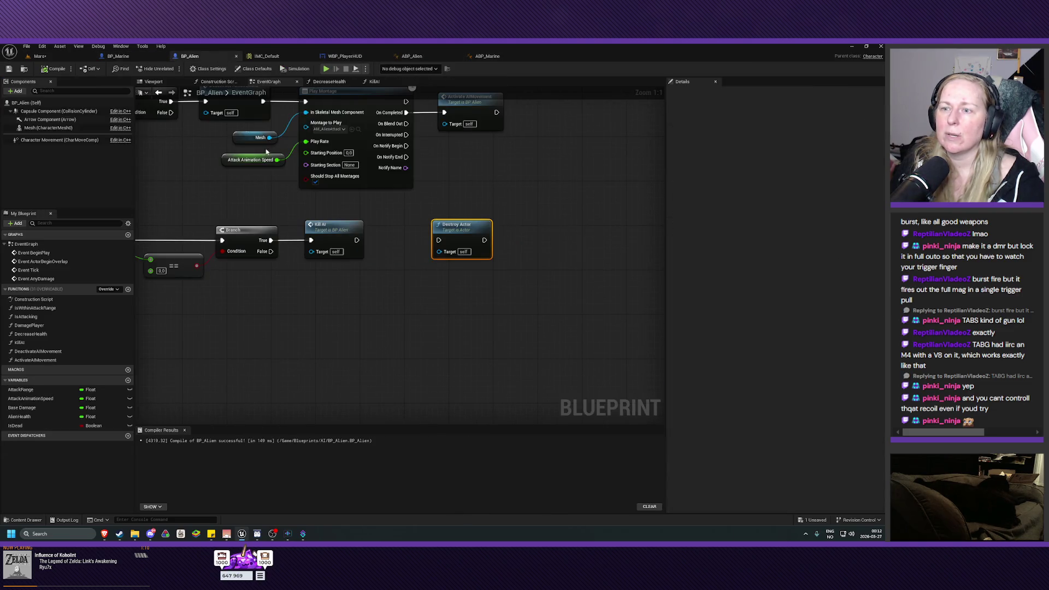
{"action": "left_click_drag", "start_coordinate": [436, 280], "coordinate": [459, 305]}
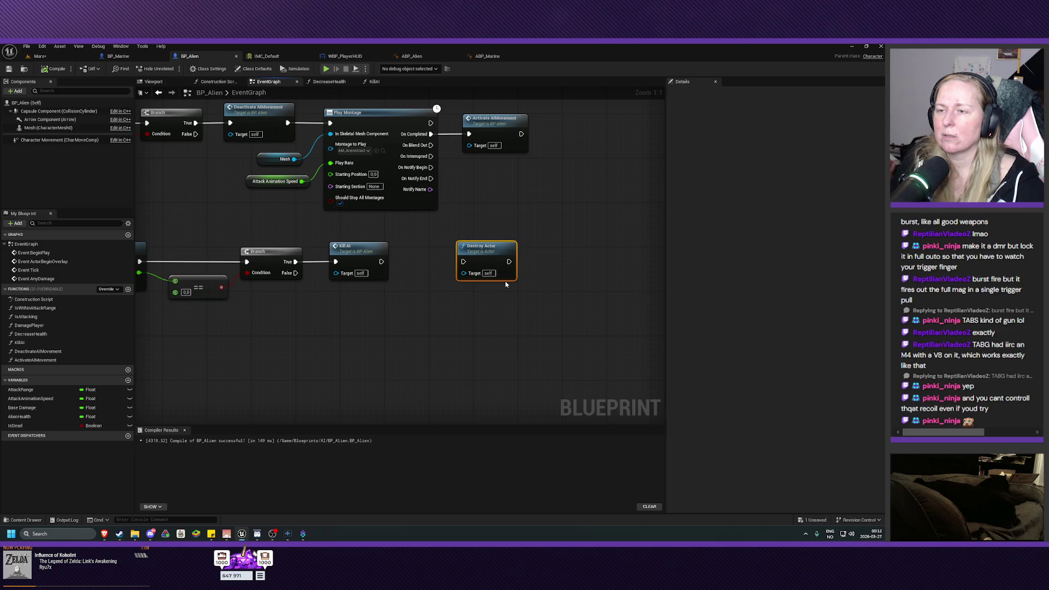
{"action": "key", "text": "Delete"}
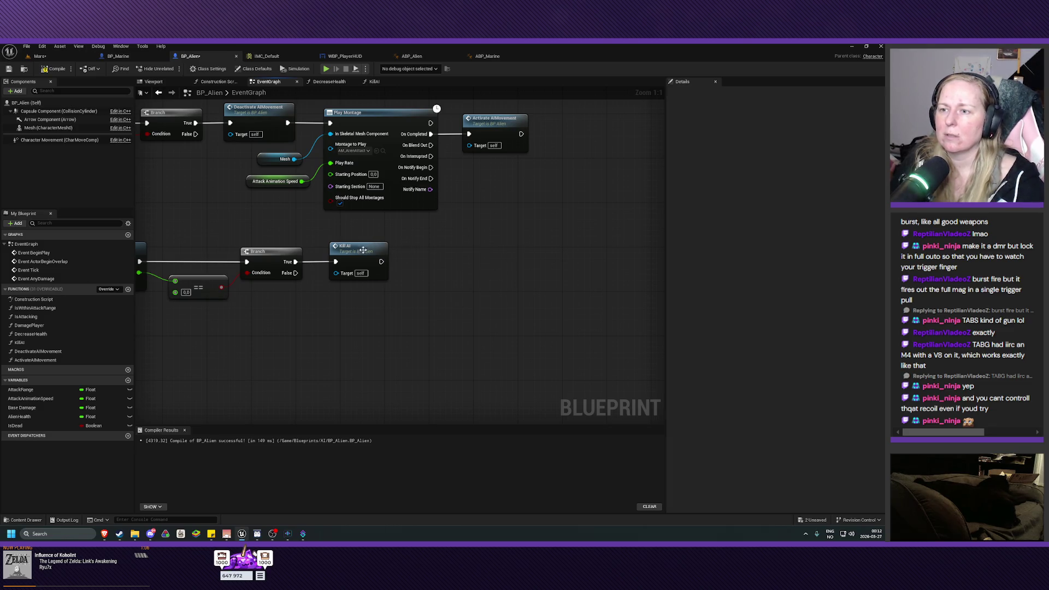
{"action": "double_click", "coordinate": [362, 249]}
Step: Search for a Delay node in KillAI, removing the mistakenly added Set Delay Length node
{"action": "mouse_move", "coordinate": [439, 269]}
{"action": "left_mouse_down"}
{"action": "mouse_move", "coordinate": [456, 281]}
{"action": "mouse_move", "coordinate": [482, 272]}
{"action": "left_mouse_up"}
{"action": "type", "text": "delay"}
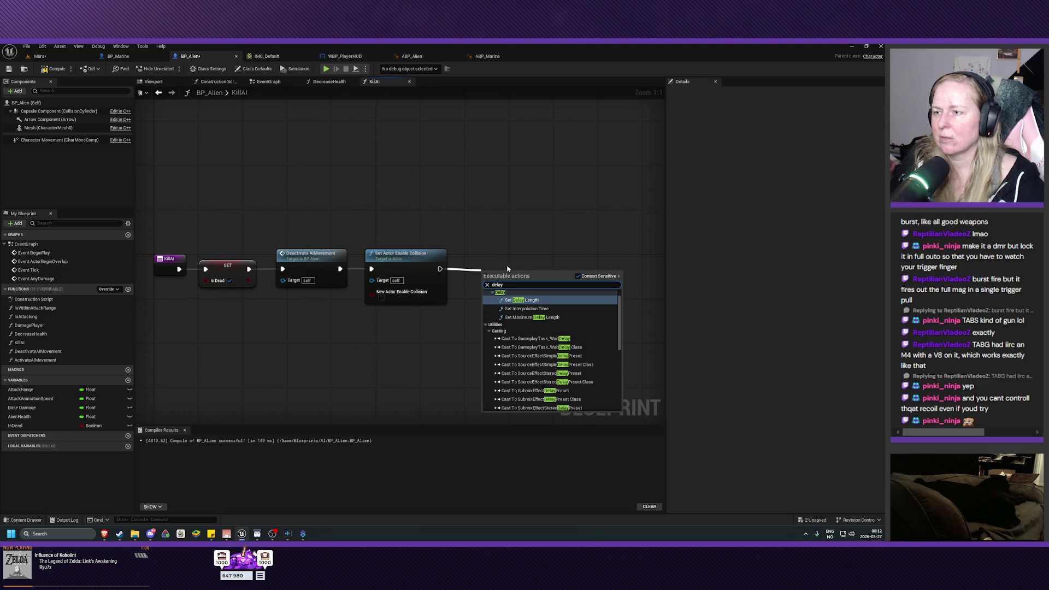
{"action": "type", "text": " nod"}
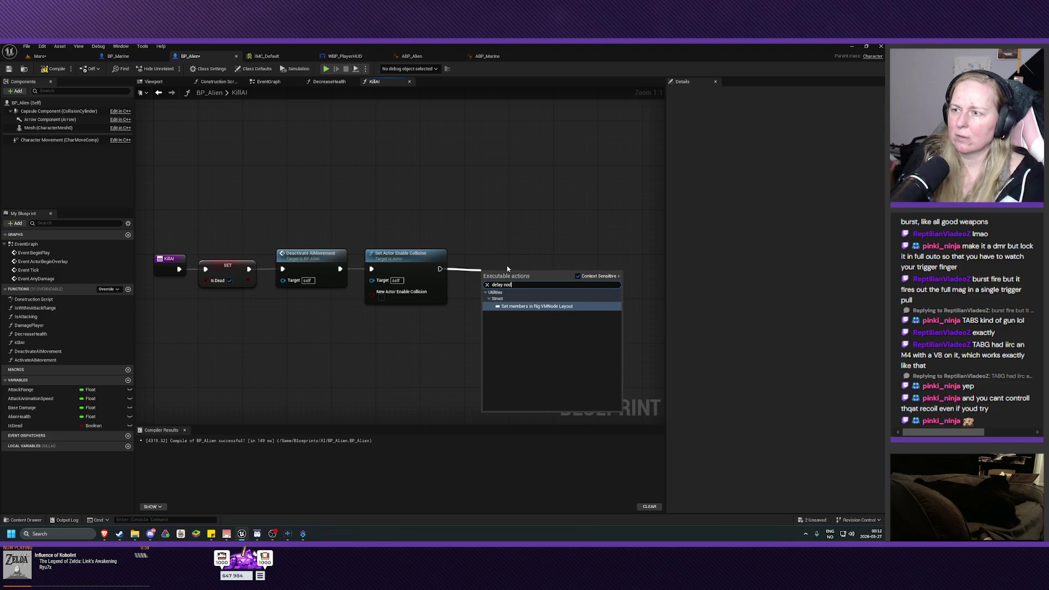
{"action": "key", "text": "BackSpace"}
{"action": "key", "text": "BackSpace"}
{"action": "key", "text": "BackSpace"}
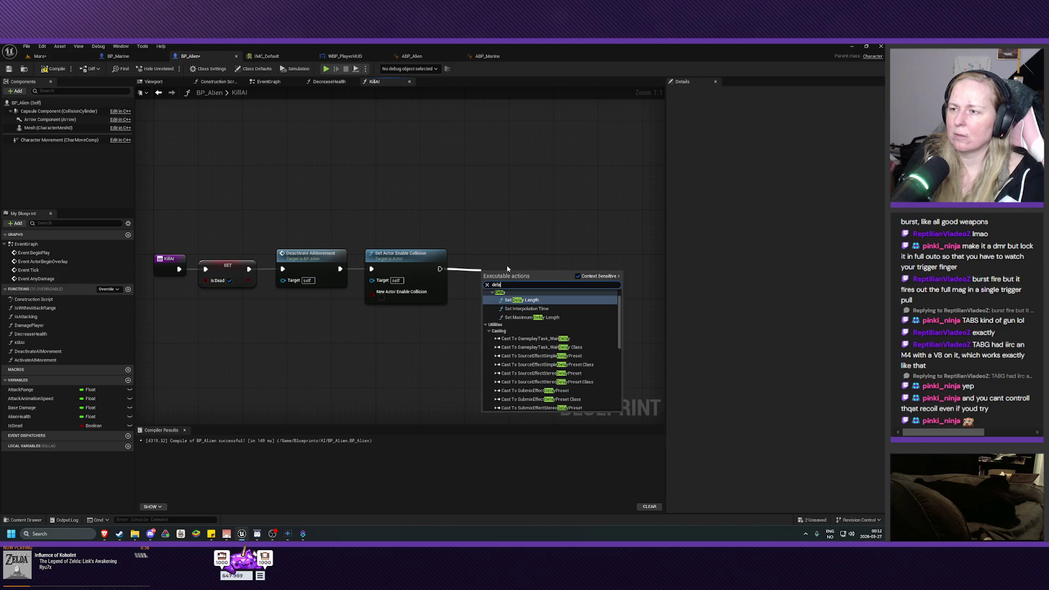
{"action": "scroll", "coordinate": [550, 369], "scroll_direction": "down", "scroll_amount": 5}
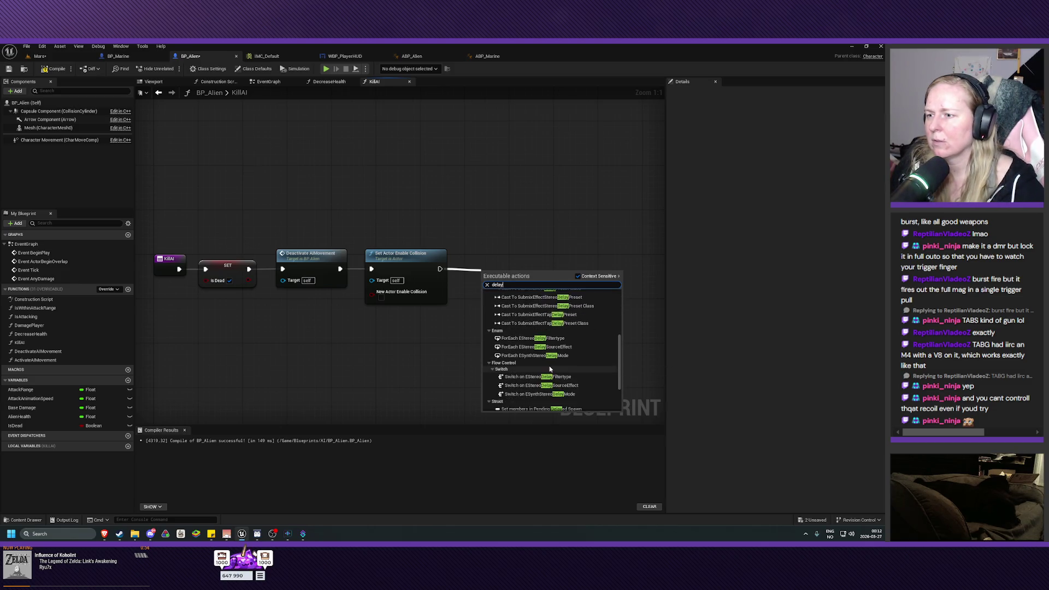
{"action": "scroll", "coordinate": [550, 369], "scroll_direction": "up", "scroll_amount": 5}
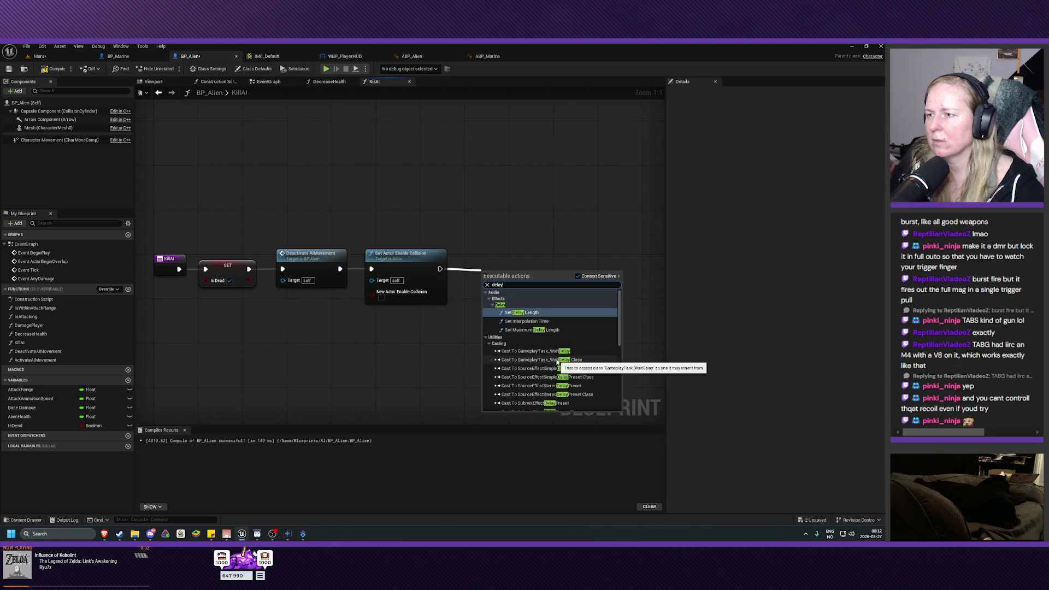
{"action": "key", "text": "Escape"}
{"action": "right_click", "coordinate": [495, 270]}
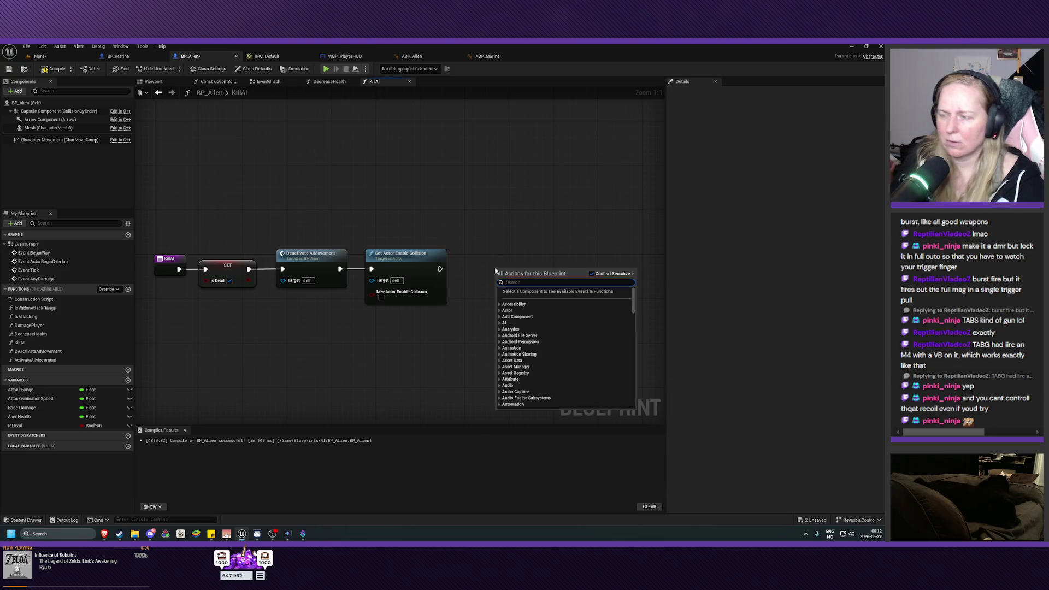
{"action": "type", "text": "delay"}
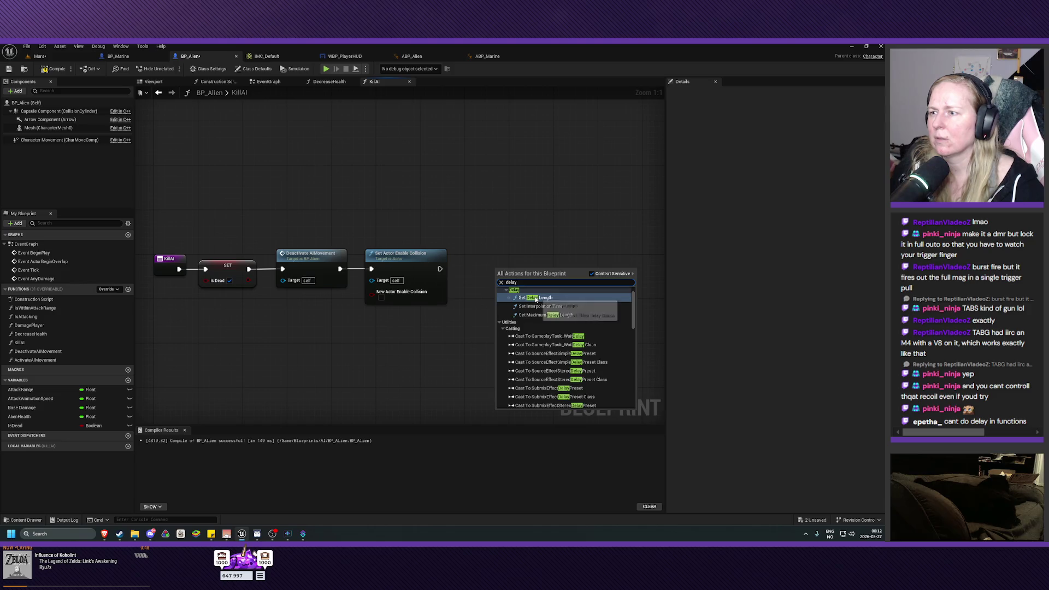
{"action": "left_click", "coordinate": [541, 297]}
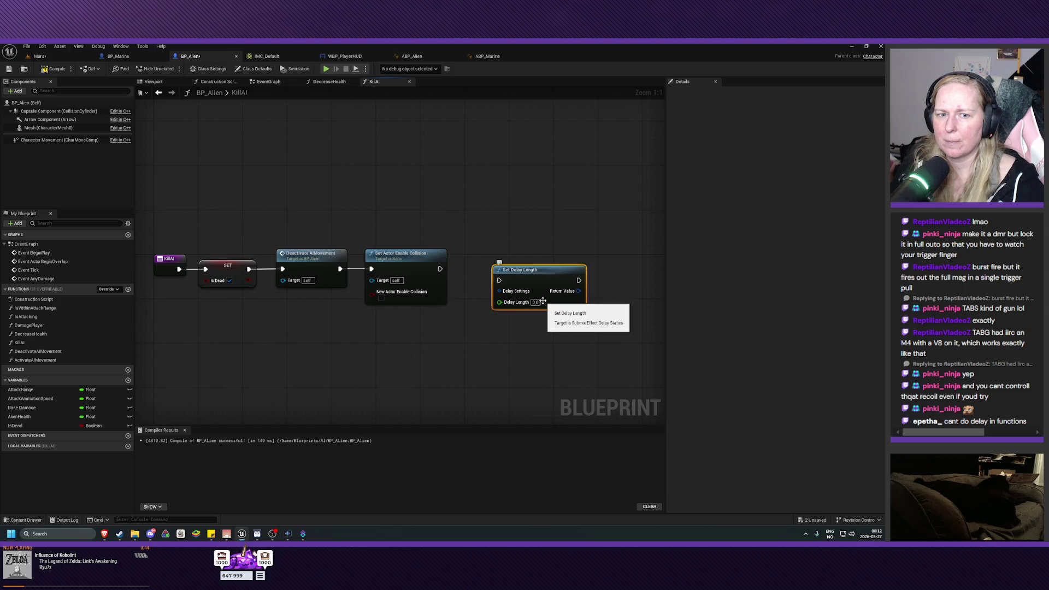
{"action": "key", "text": "Delete"}
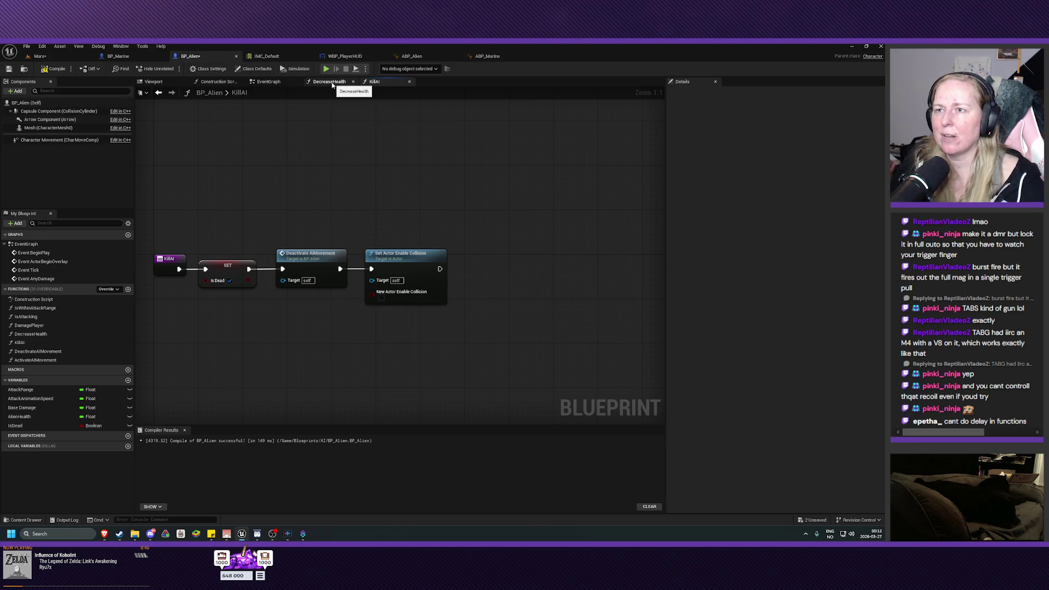
Step: Add a Delay node with a 3.0-second duration after Kill AI in the EventGraph
{"action": "left_click", "coordinate": [268, 81]}
{"action": "left_click_drag", "start_coordinate": [381, 261], "coordinate": [428, 266]}
{"action": "type", "text": "delay"}
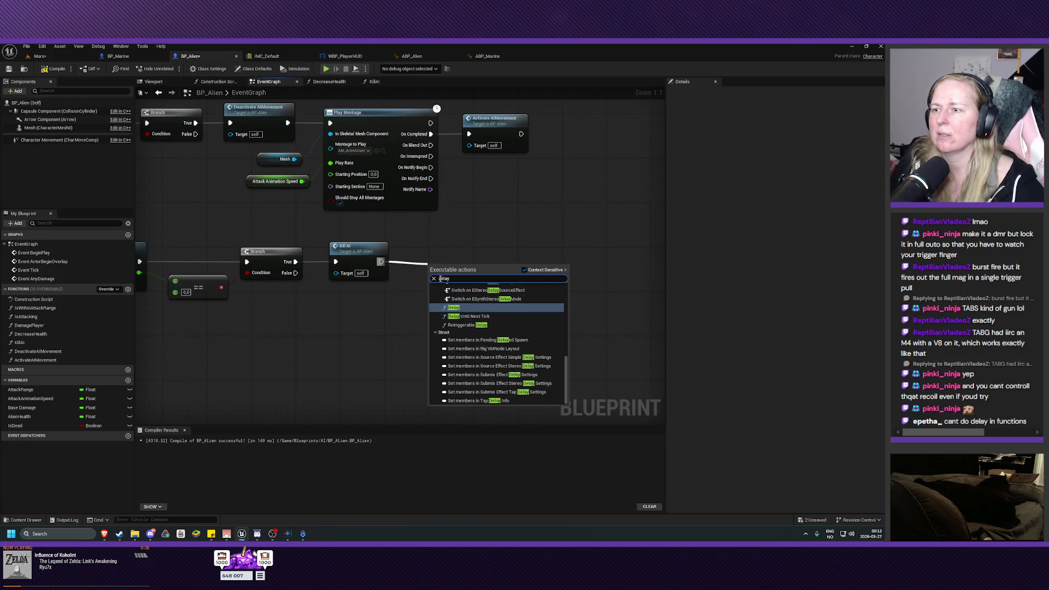
{"action": "left_click", "coordinate": [454, 307]}
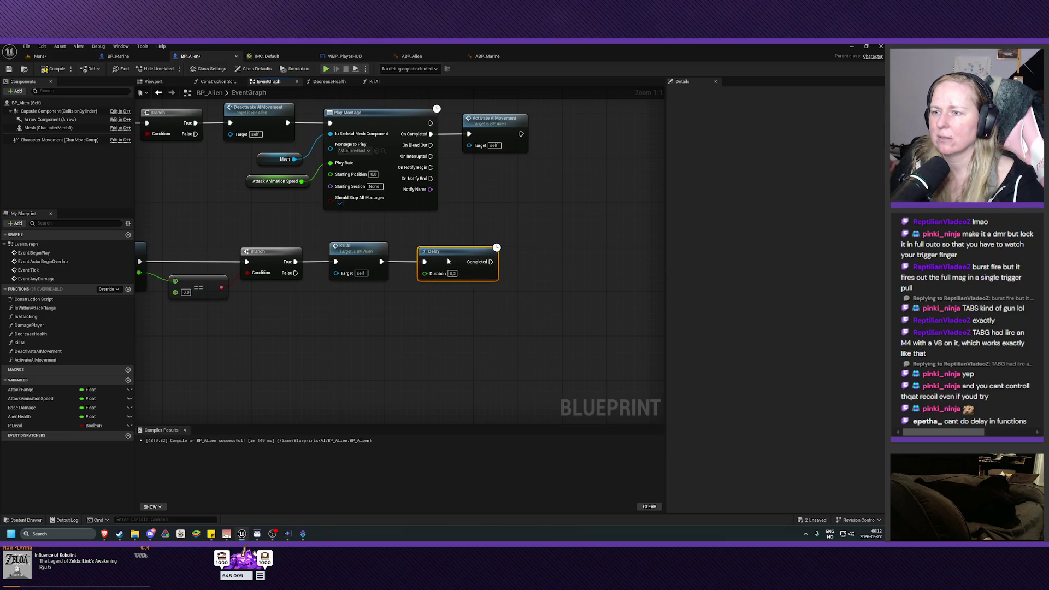
{"action": "left_click", "coordinate": [453, 273]}
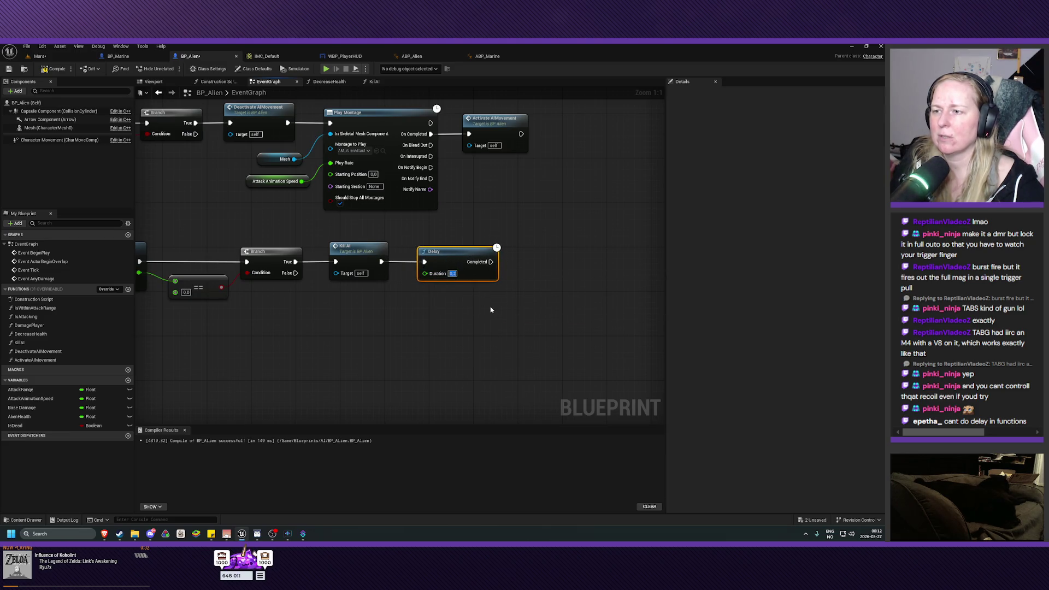
{"action": "type", "text": "3"}
{"action": "left_click", "coordinate": [490, 309]}
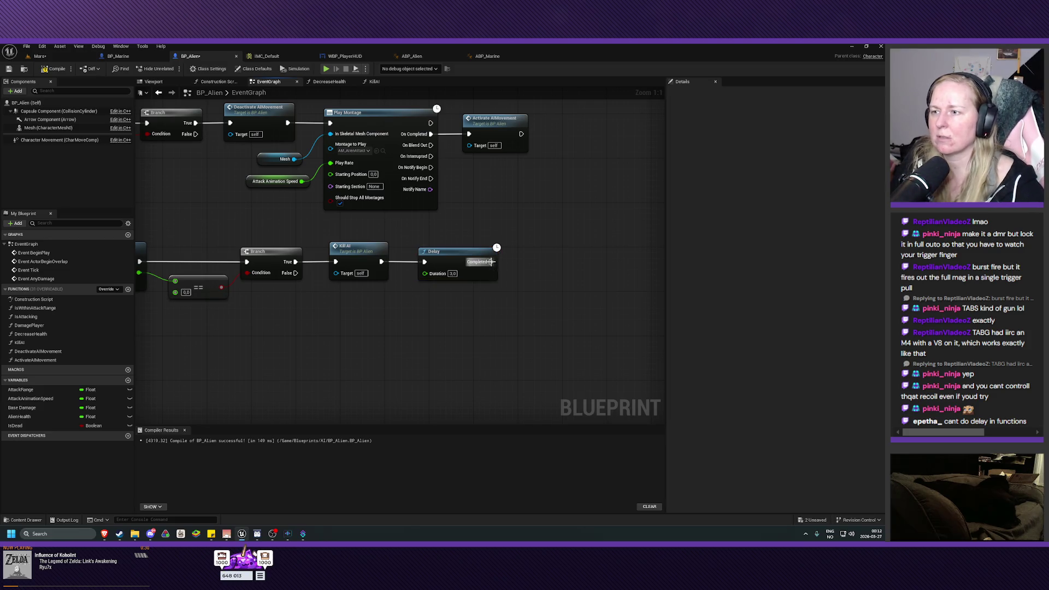
Step: Connect Destroy Actor to the Delay's Completed pin and compile BP_Alien
{"action": "mouse_move", "coordinate": [490, 262]}
{"action": "left_mouse_down"}
{"action": "mouse_move", "coordinate": [517, 268]}
{"action": "mouse_move", "coordinate": [550, 250]}
{"action": "left_mouse_up"}
{"action": "type", "text": "dest"}
{"action": "left_click", "coordinate": [555, 296]}
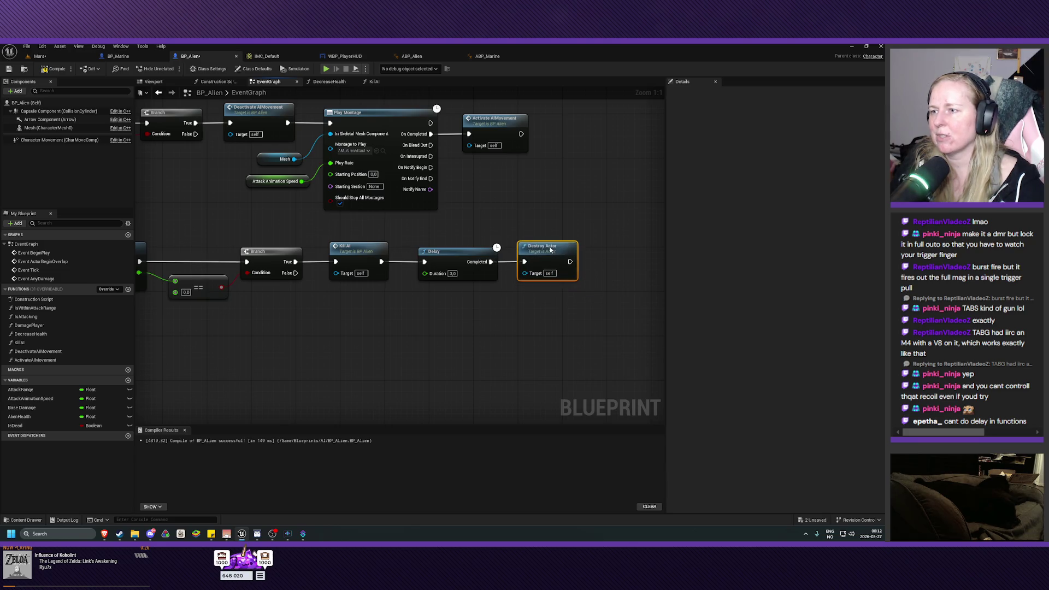
{"action": "left_click_drag", "start_coordinate": [452, 254], "coordinate": [445, 254]}
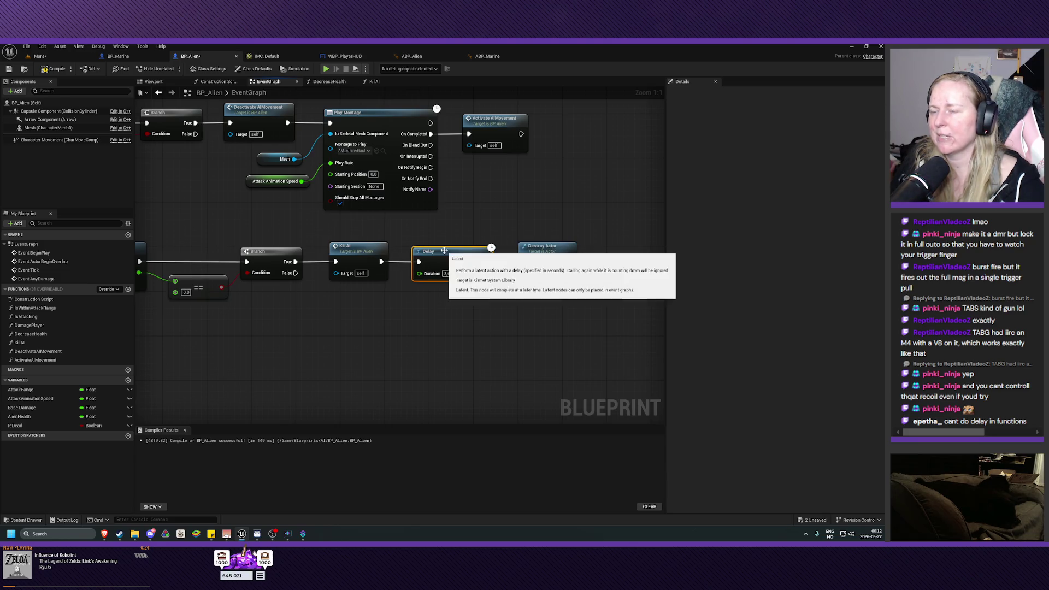
{"action": "left_click", "coordinate": [51, 71]}
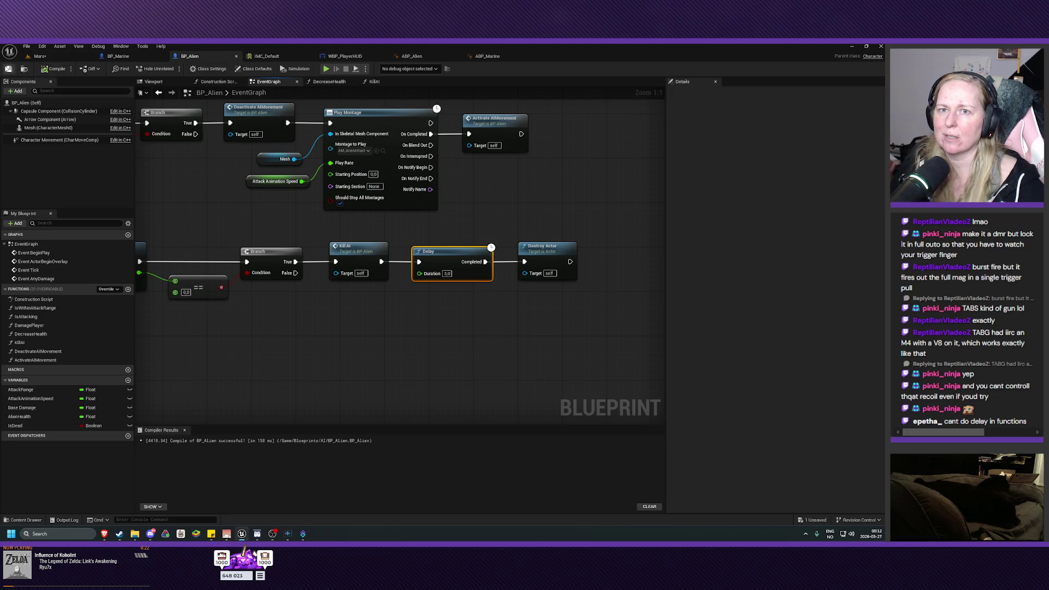
{"action": "left_click", "coordinate": [435, 347]}
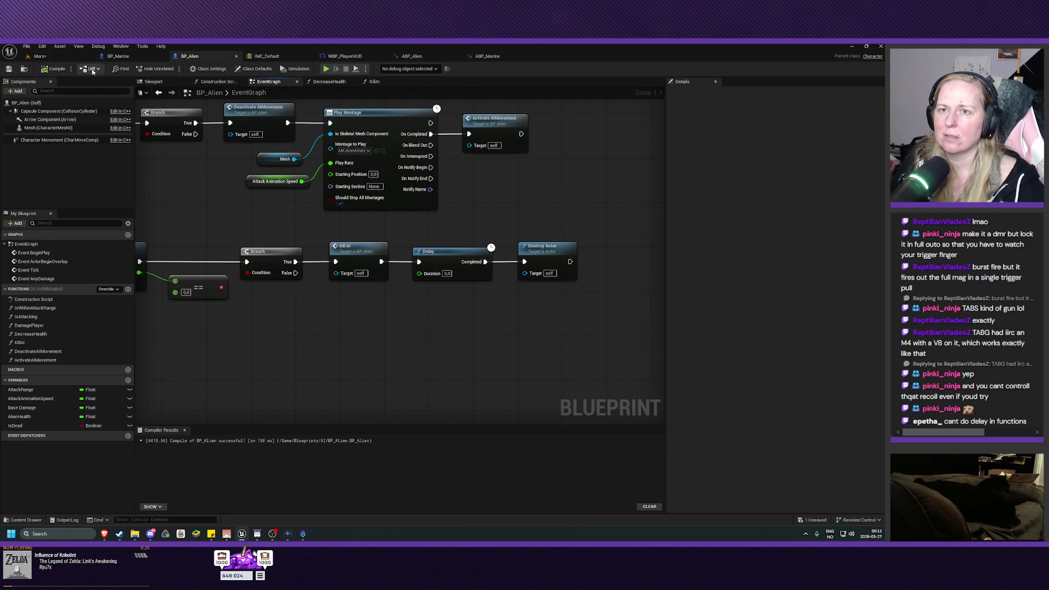
{"action": "left_click", "coordinate": [65, 57]}
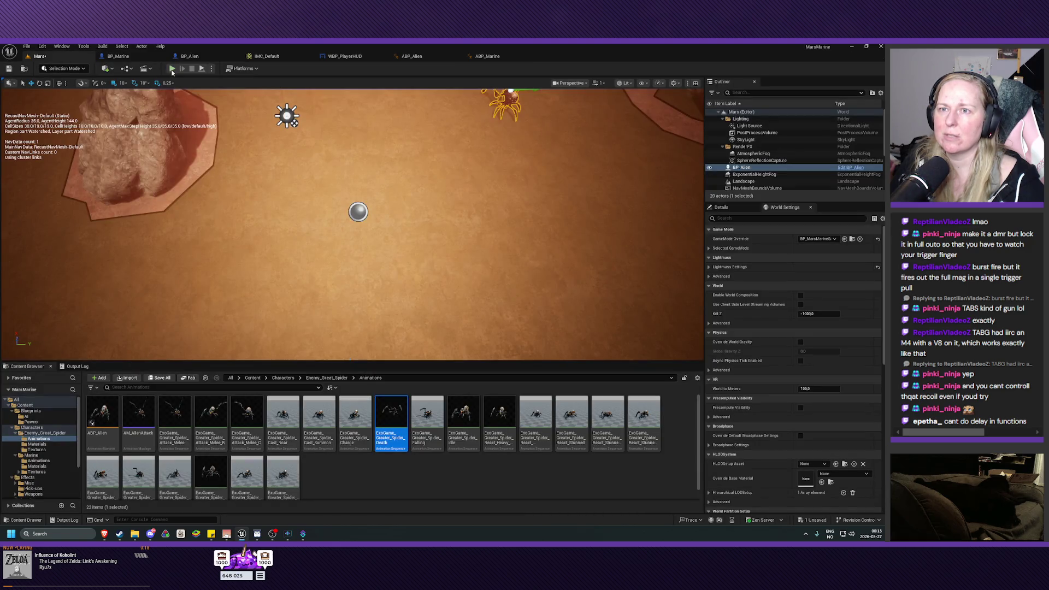
Step: Save the Mars level and play-test shooting the spider until it's removed
{"action": "key", "text": "ctrl+s"}
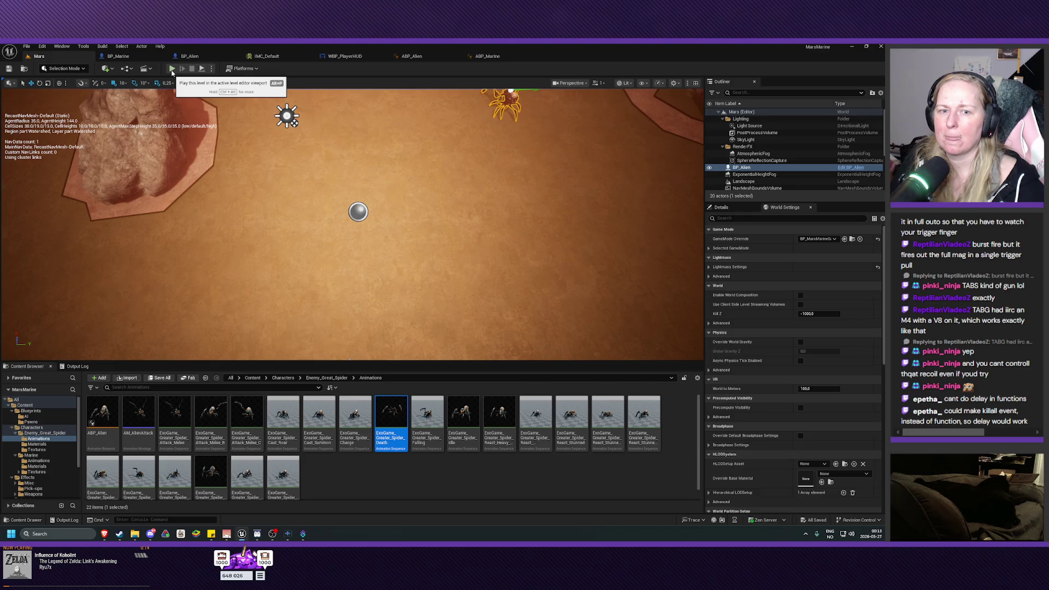
{"action": "left_click", "coordinate": [172, 69]}
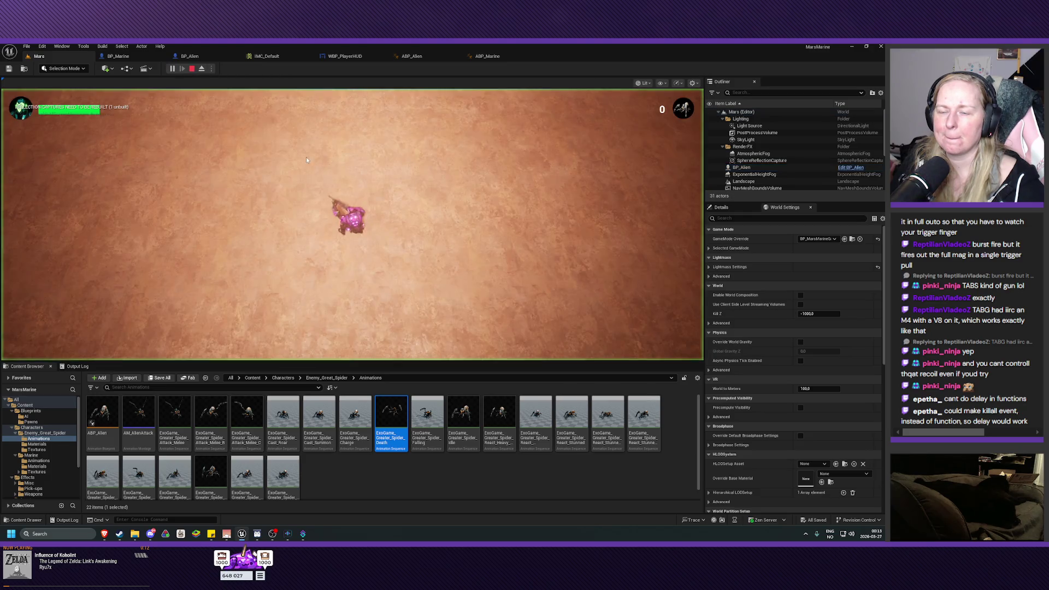
{"action": "left_click", "coordinate": [481, 142]}
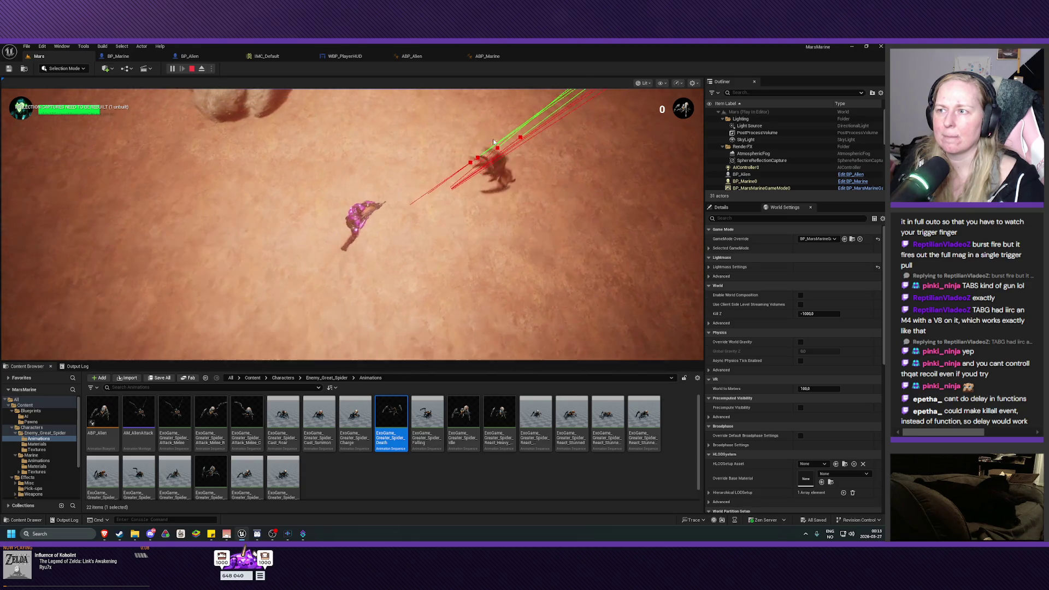
{"action": "left_click", "coordinate": [493, 142]}
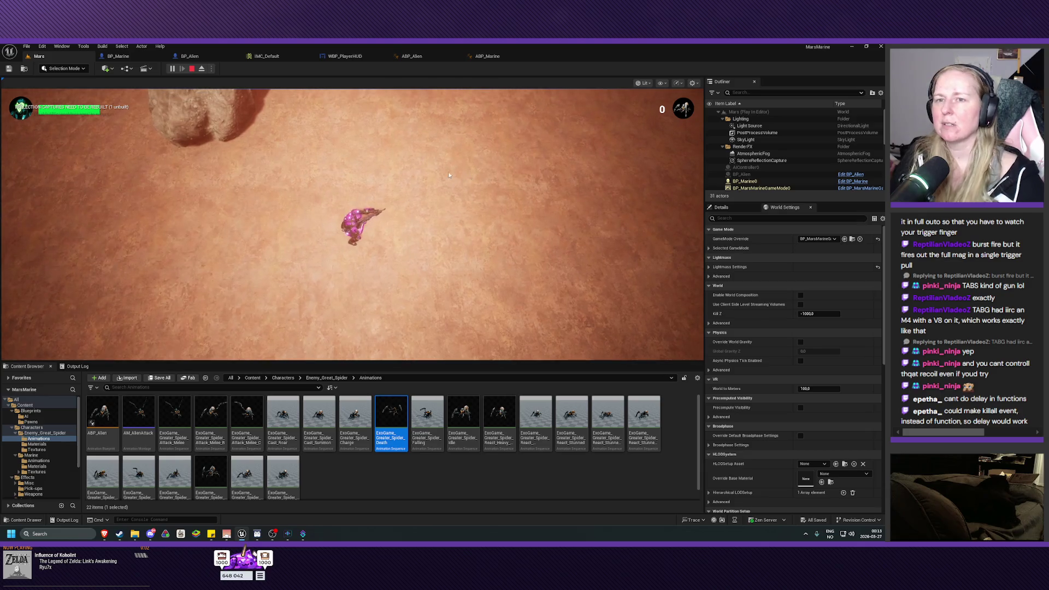
{"action": "key", "text": "Escape"}
{"action": "scroll", "coordinate": [444, 171], "scroll_direction": "down", "scroll_amount": 5}
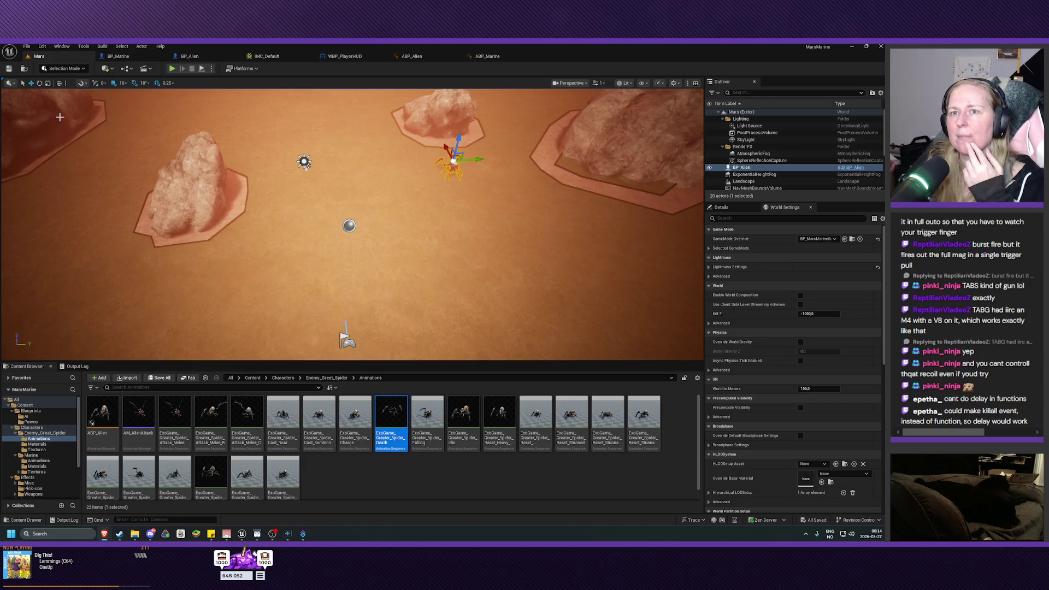
Step: Open the ExoGame_Greater_Spider_Death animation from the Content Browser
{"action": "left_click", "coordinate": [391, 418]}
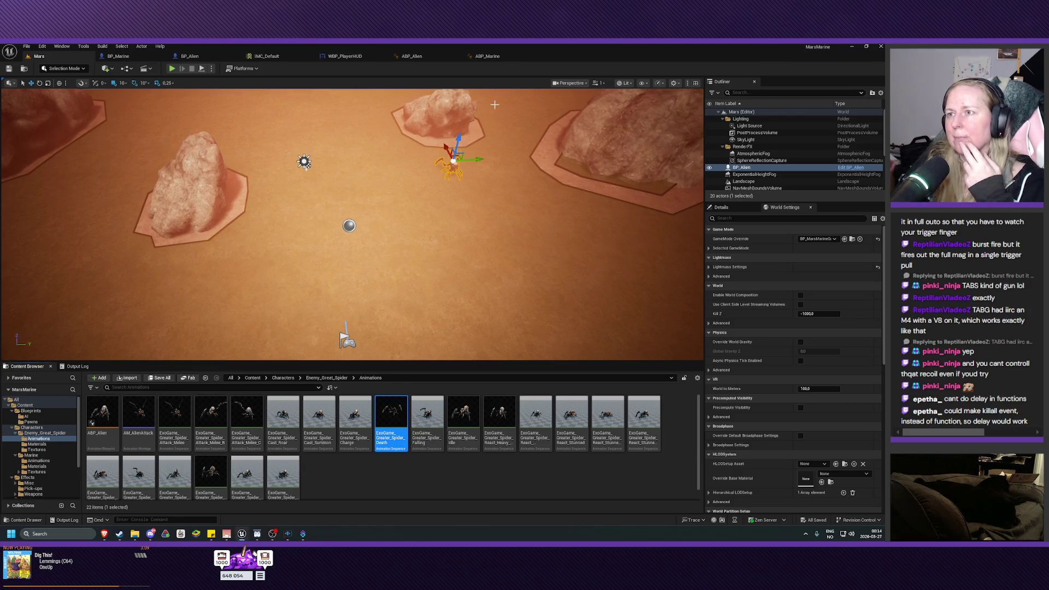
{"action": "key", "text": "Return"}
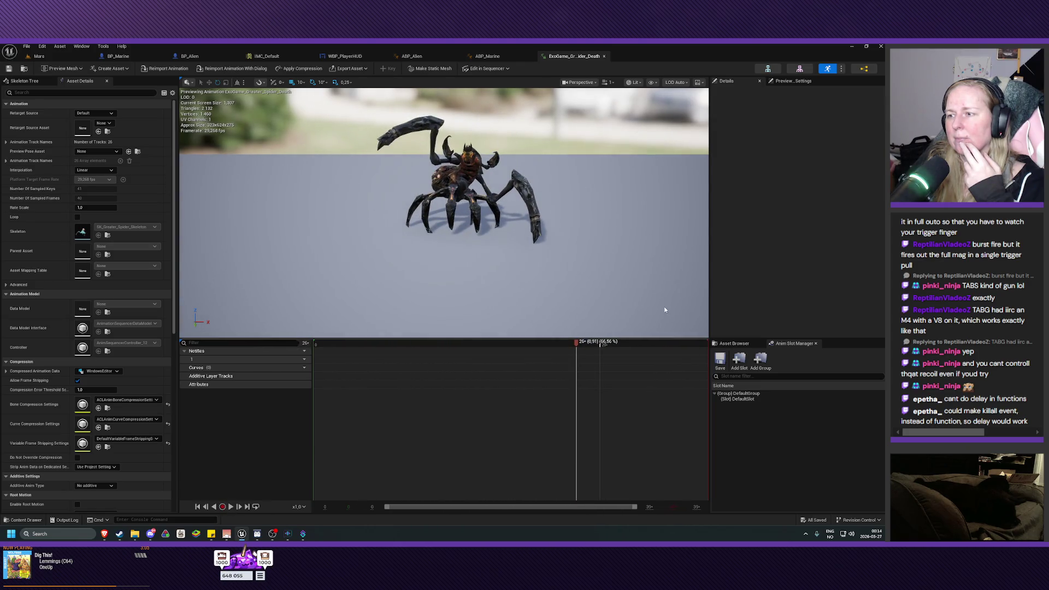
Step: Rewind the death animation to frame 0 and bring up the Add Notify menu on the Notifies track
{"action": "mouse_move", "coordinate": [577, 346]}
{"action": "left_mouse_down"}
{"action": "mouse_move", "coordinate": [318, 345]}
{"action": "mouse_move", "coordinate": [341, 345]}
{"action": "left_mouse_up"}
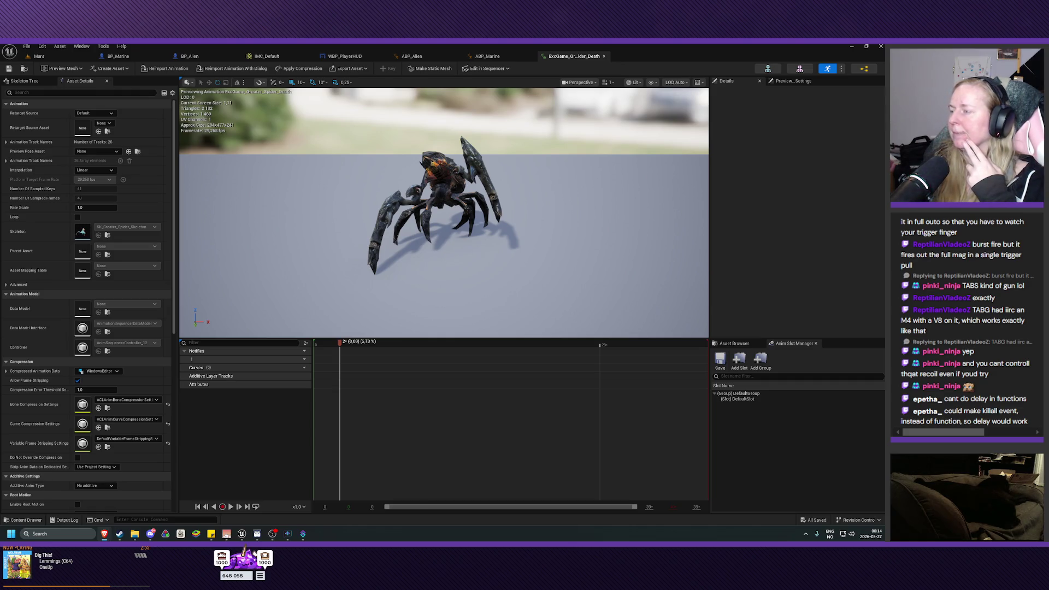
{"action": "mouse_move", "coordinate": [340, 344]}
{"action": "left_mouse_down"}
{"action": "mouse_move", "coordinate": [319, 344]}
{"action": "mouse_move", "coordinate": [368, 344]}
{"action": "mouse_move", "coordinate": [321, 345]}
{"action": "left_mouse_up"}
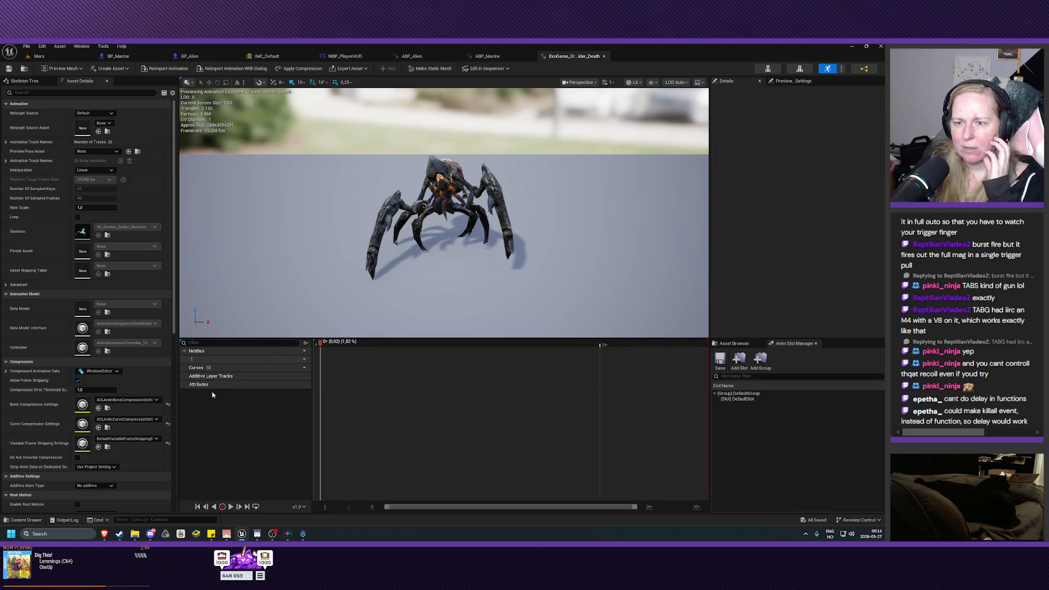
{"action": "right_click", "coordinate": [322, 362]}
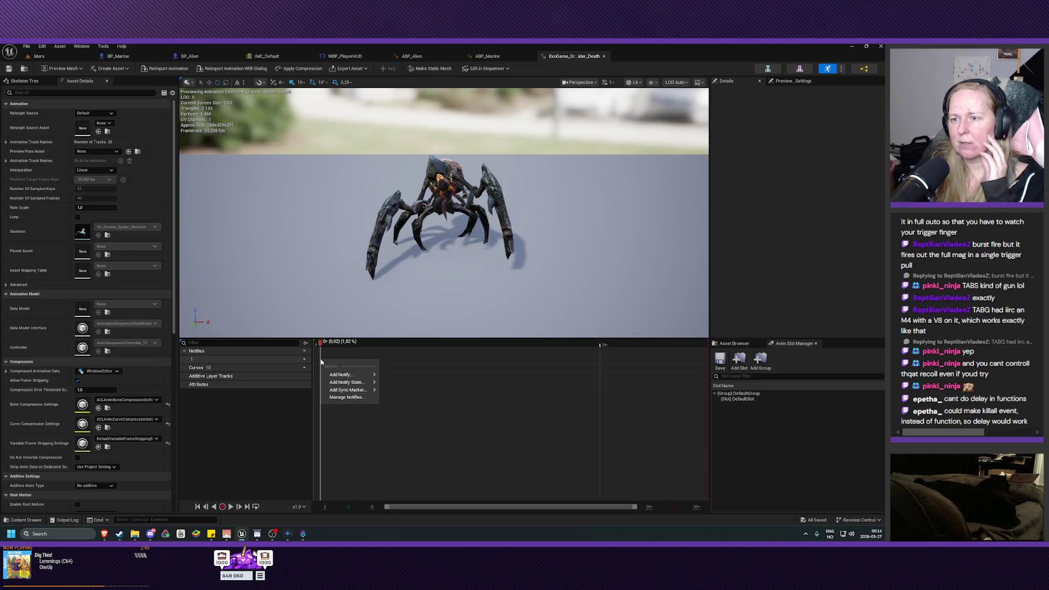
{"action": "mouse_move", "coordinate": [343, 376]}
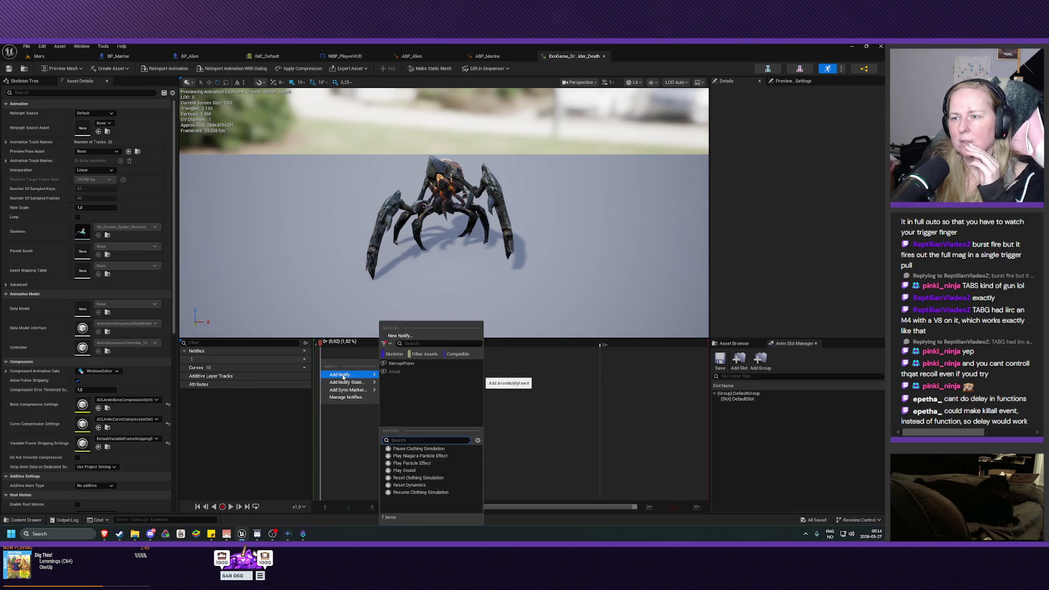
{"action": "left_click", "coordinate": [411, 338]}
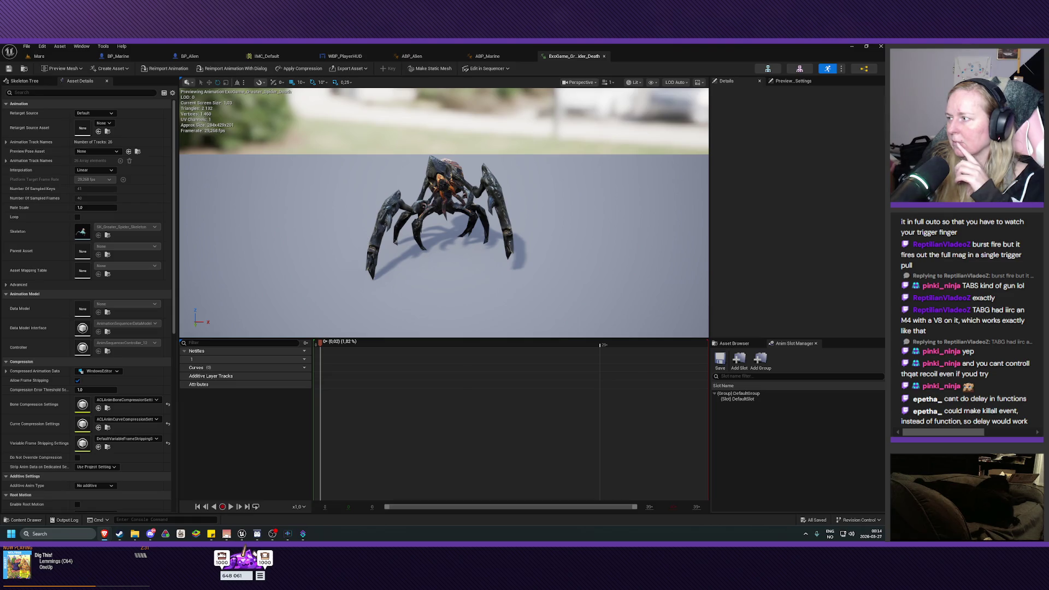
{"action": "right_click", "coordinate": [323, 361]}
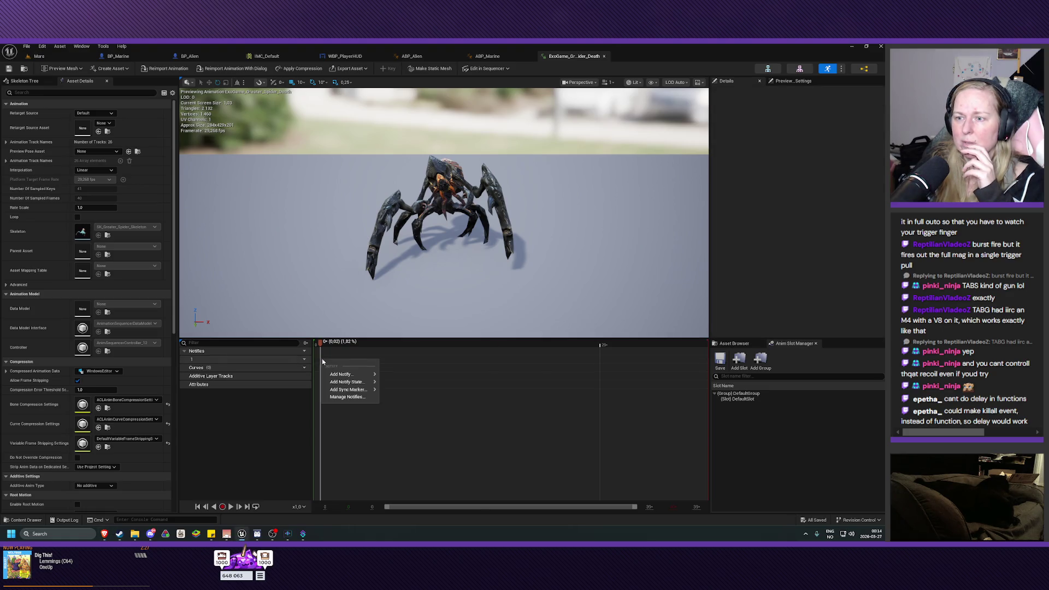
Step: Add a Play Sound notify at frame 0 playing FoleyFlesh_Gib
{"action": "mouse_move", "coordinate": [342, 374]}
{"action": "left_click", "coordinate": [412, 470]}
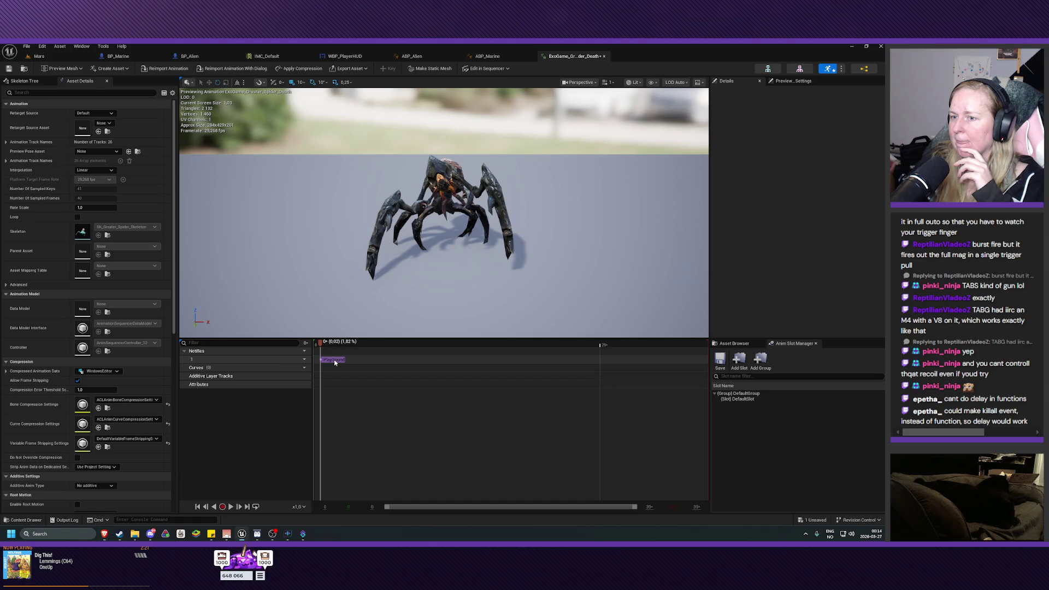
{"action": "left_click_drag", "start_coordinate": [333, 360], "coordinate": [326, 359]}
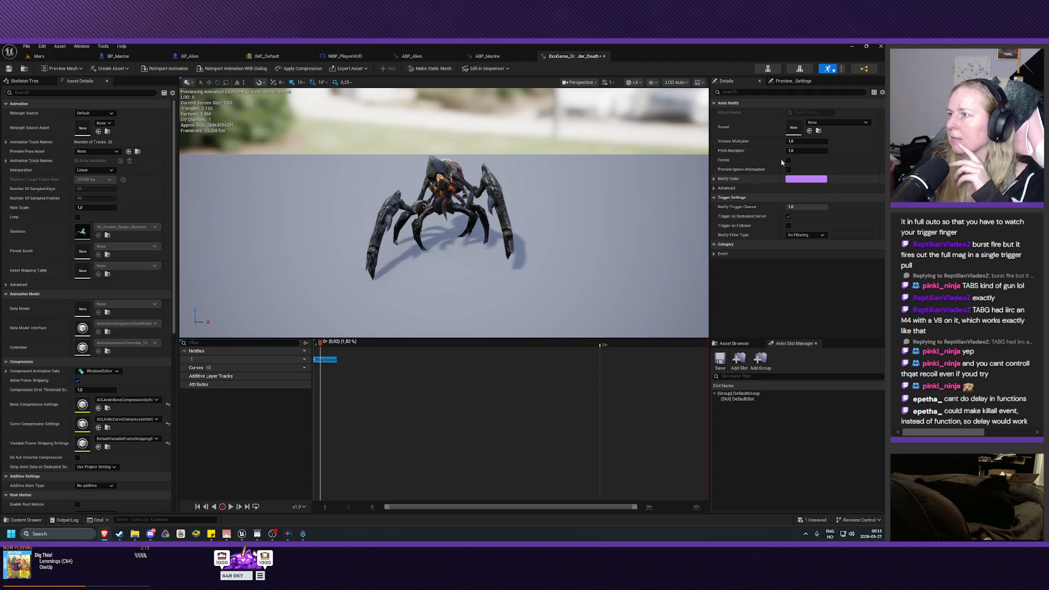
{"action": "left_click", "coordinate": [828, 123]}
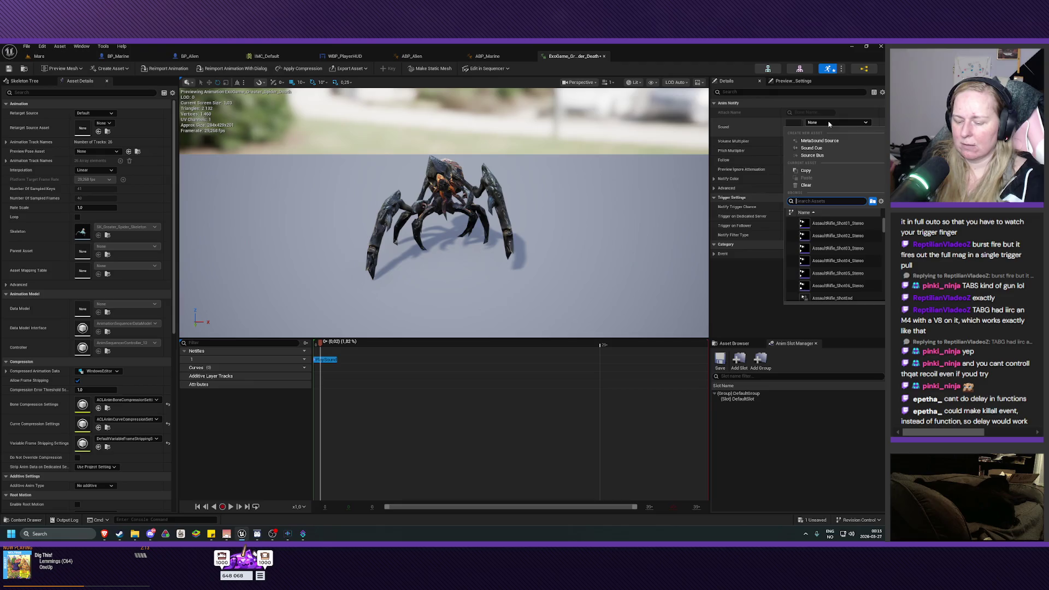
{"action": "type", "text": "gib"}
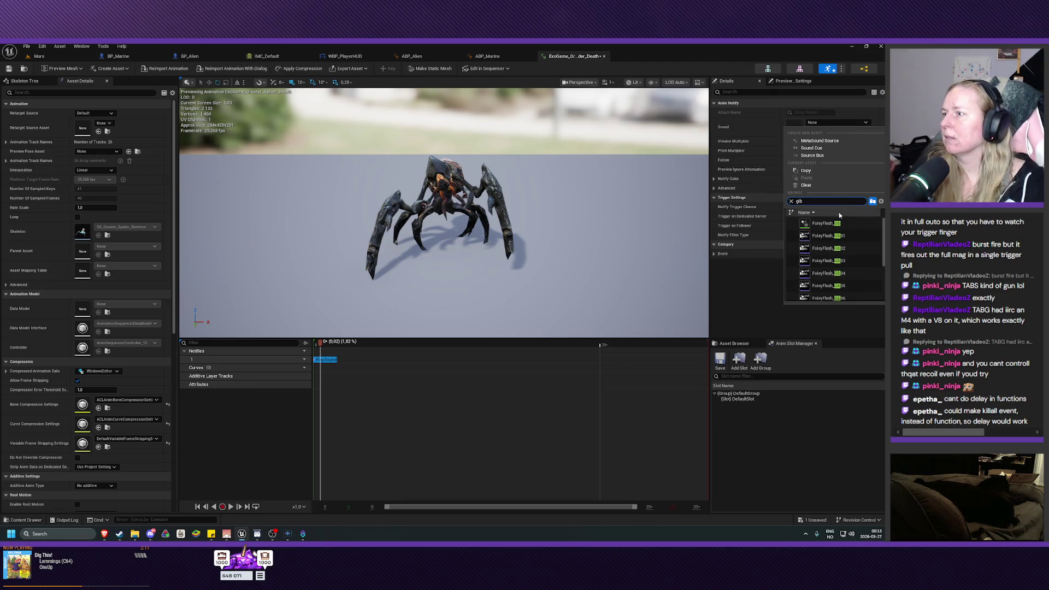
{"action": "left_click", "coordinate": [826, 223]}
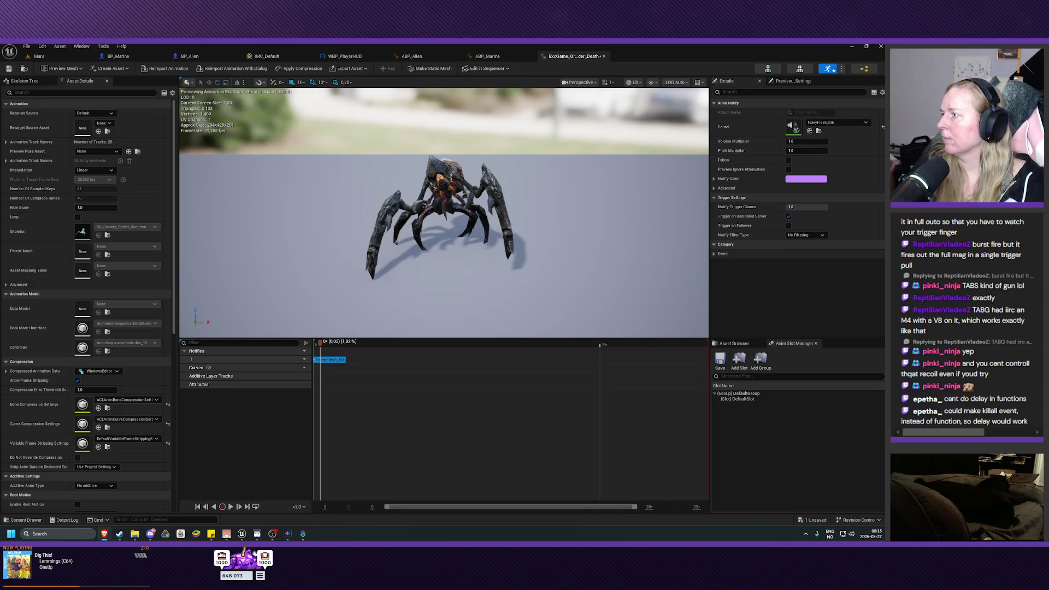
Step: Preview the death animation with its sound and save the asset
{"action": "left_click", "coordinate": [230, 506]}
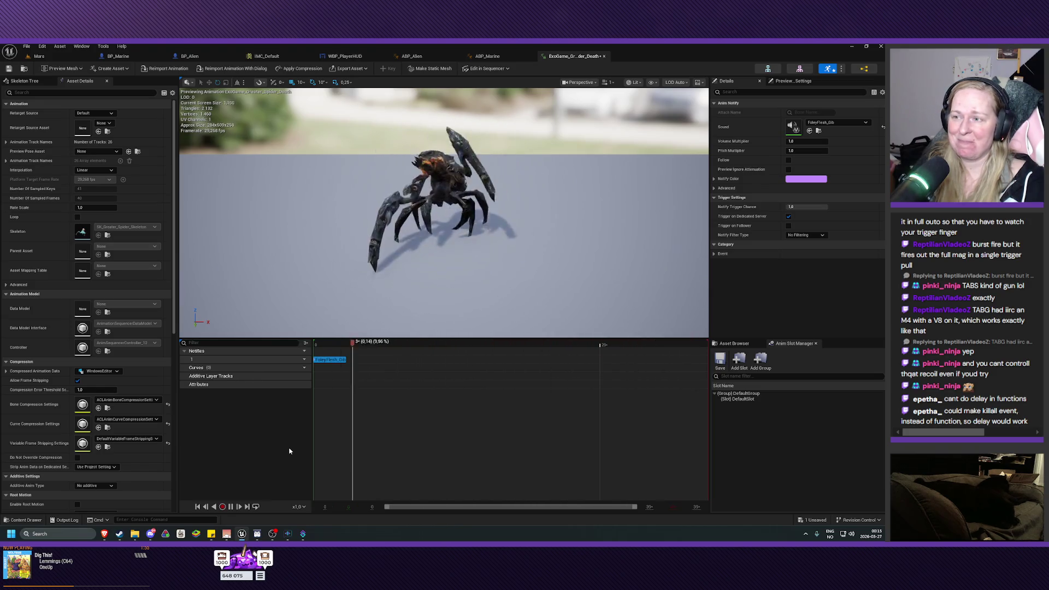
{"action": "left_click", "coordinate": [230, 508]}
{"action": "left_click", "coordinate": [9, 68]}
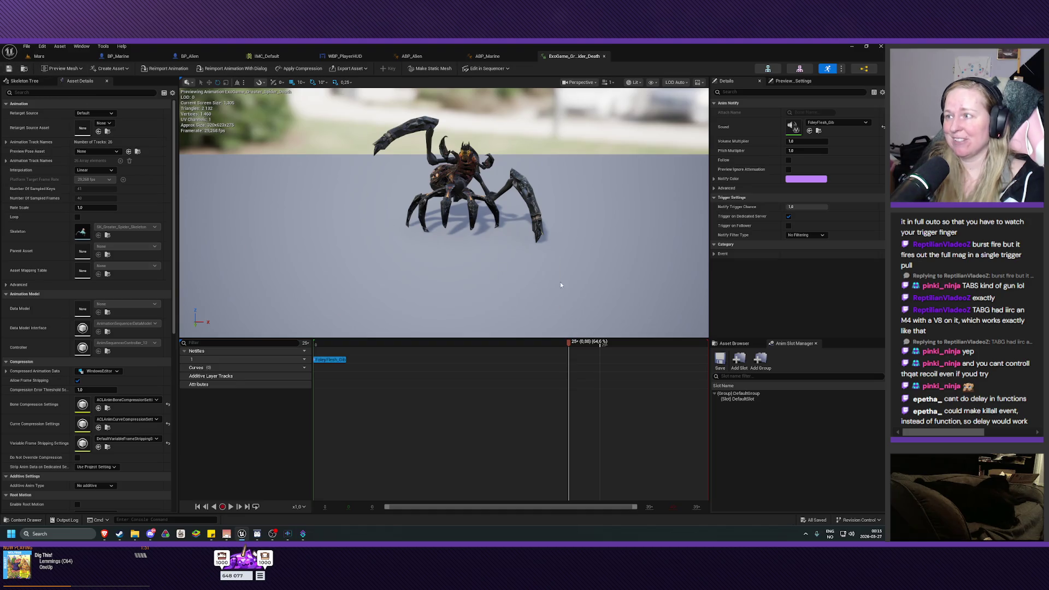
{"action": "key", "text": "alt+Tab"}
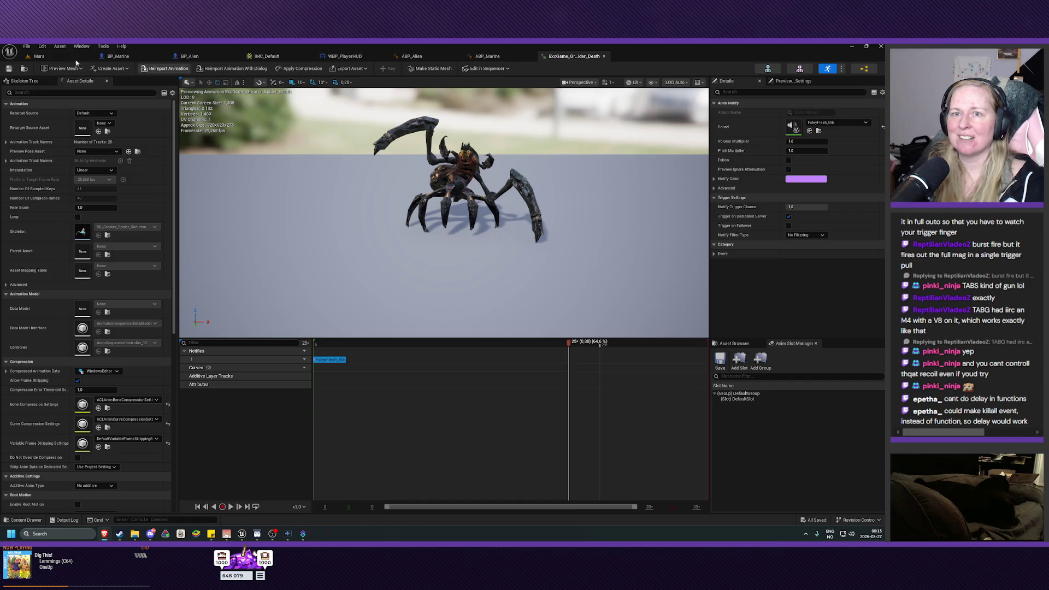
Step: Play-test the Mars level, moving the marine and shooting the spider until it disappears
{"action": "left_click", "coordinate": [39, 56]}
{"action": "left_click", "coordinate": [172, 69]}
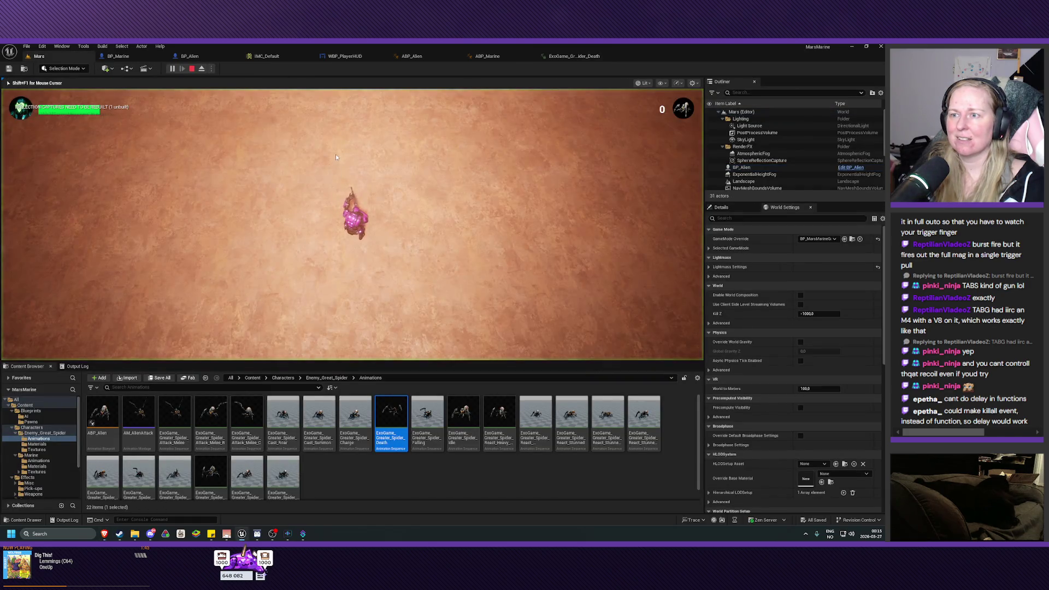
{"action": "key", "text": "a"}
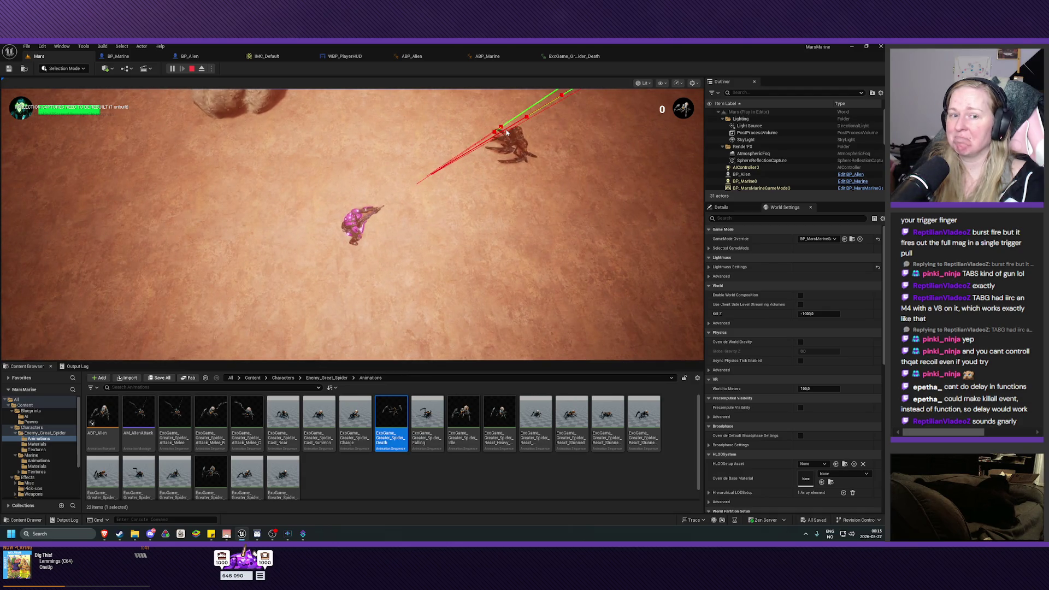
{"action": "key", "text": "d"}
{"action": "left_click", "coordinate": [471, 129]}
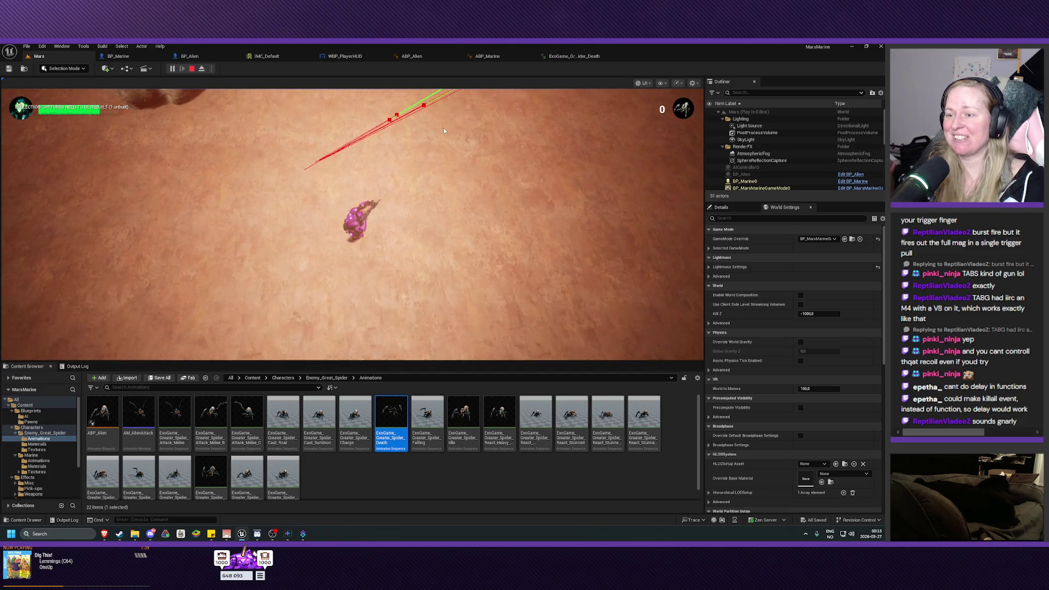
{"action": "key", "text": "Escape"}
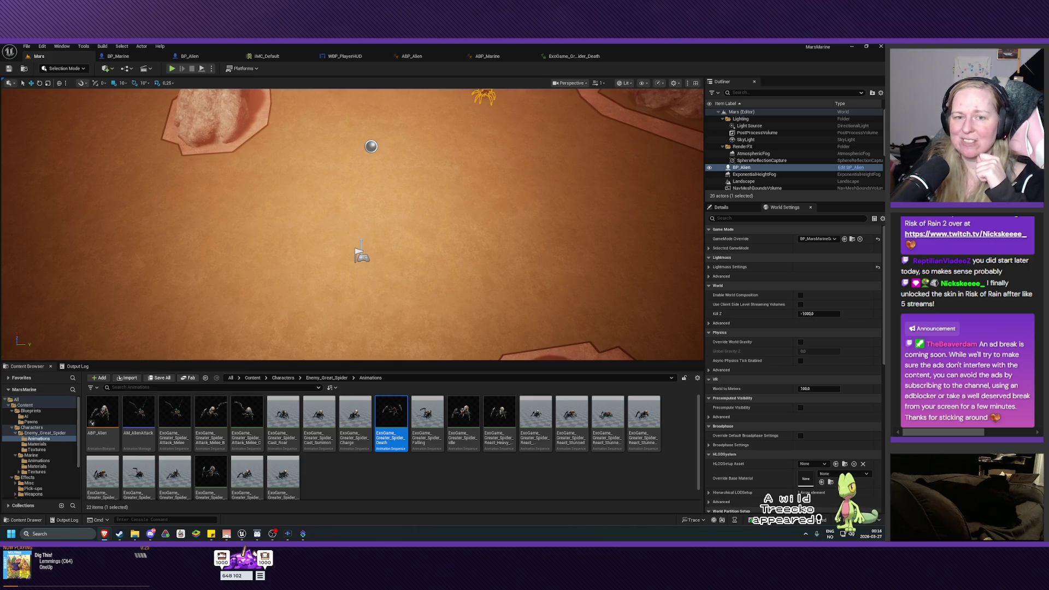
Step: Show the navigation mesh and frame the view on the BP_Alien spider
{"action": "key", "text": "p"}
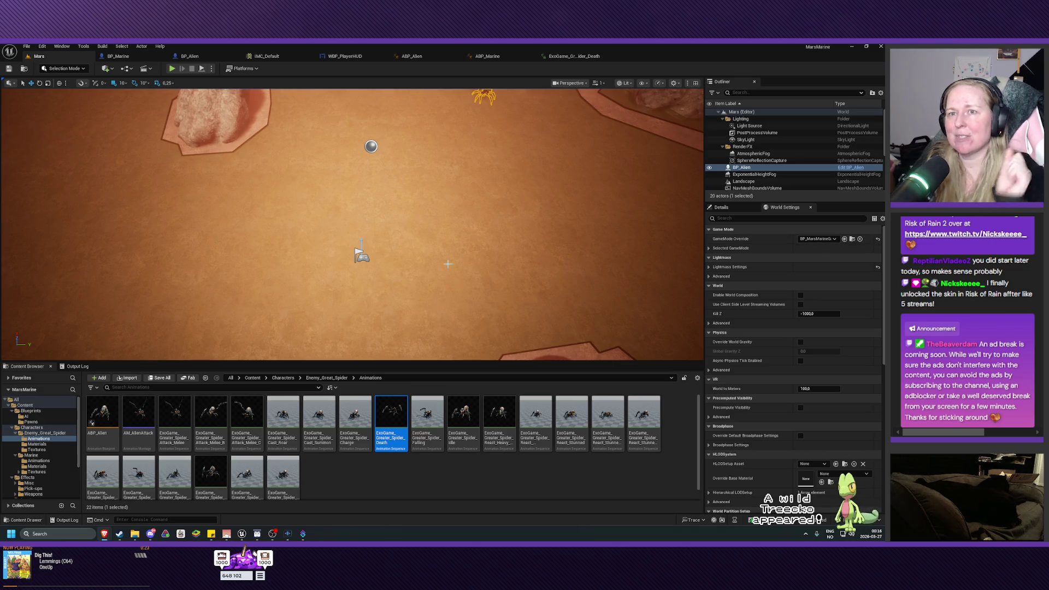
{"action": "key", "text": "f"}
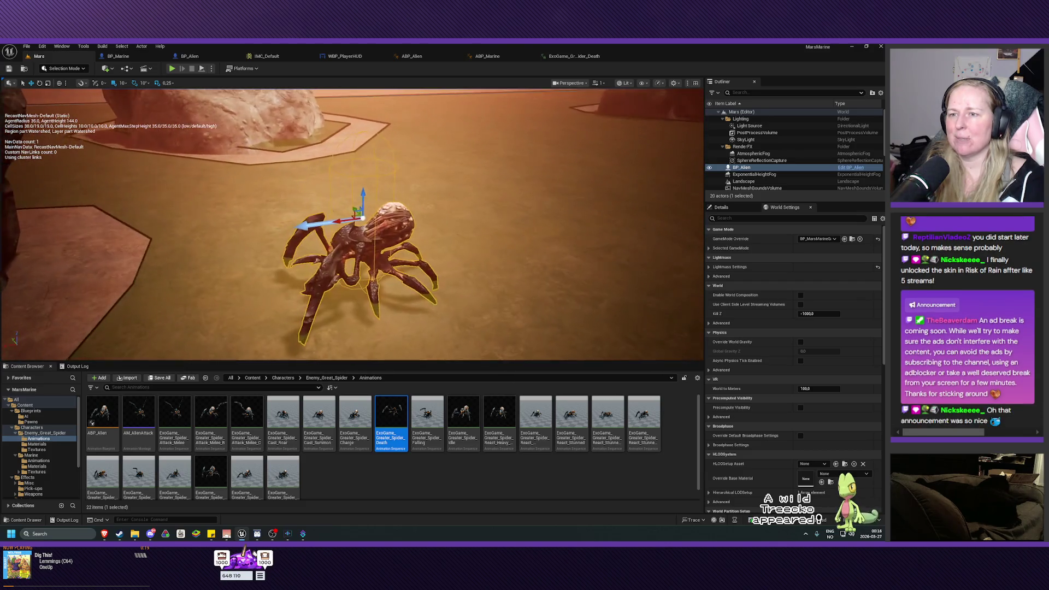
Step: Zoom out and run a new play test, shooting the spider until it collapses dead
{"action": "scroll", "coordinate": [353, 224], "scroll_direction": "down", "scroll_amount": 10}
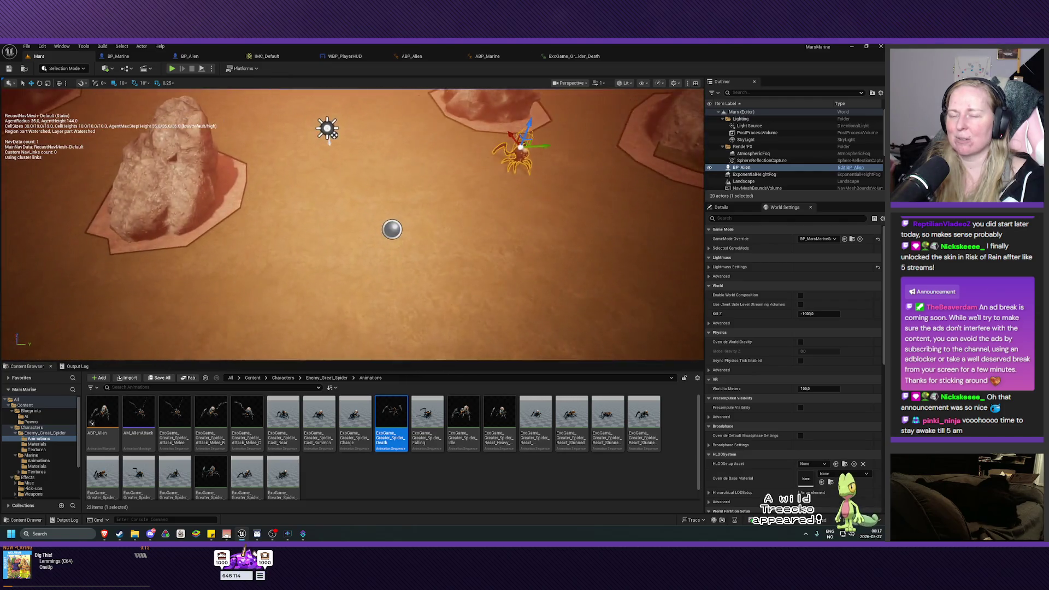
{"action": "left_click", "coordinate": [172, 69]}
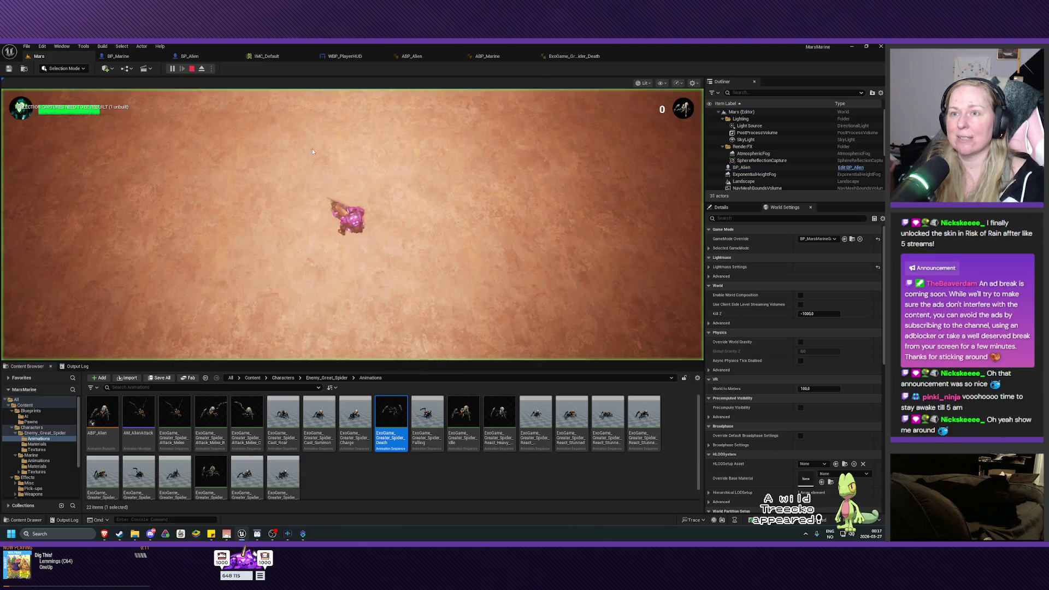
{"action": "left_click", "coordinate": [504, 133]}
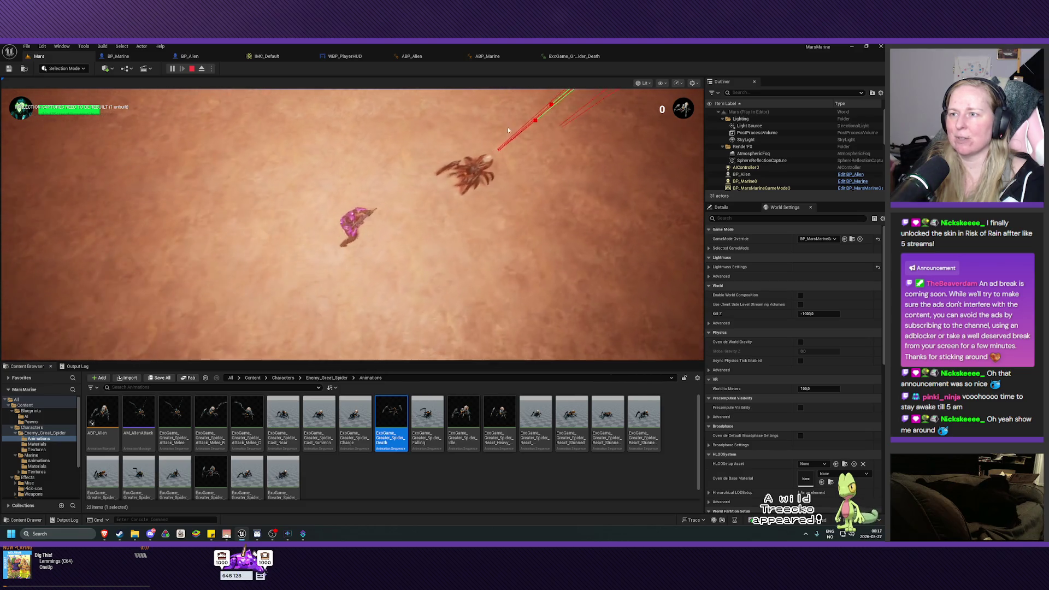
{"action": "left_click", "coordinate": [512, 132]}
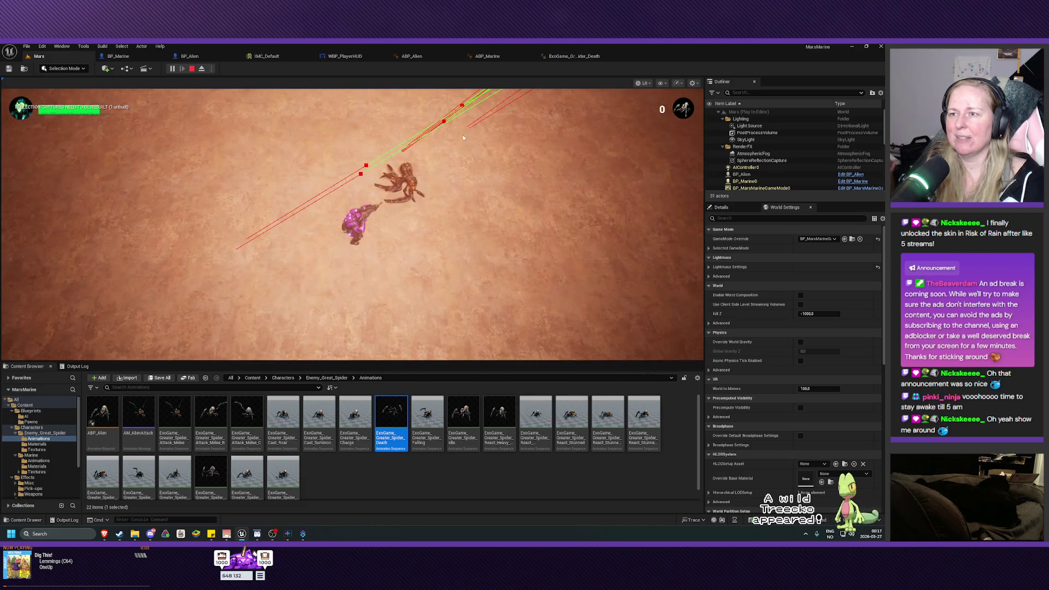
{"action": "left_click", "coordinate": [443, 136]}
{"action": "key", "text": "d"}
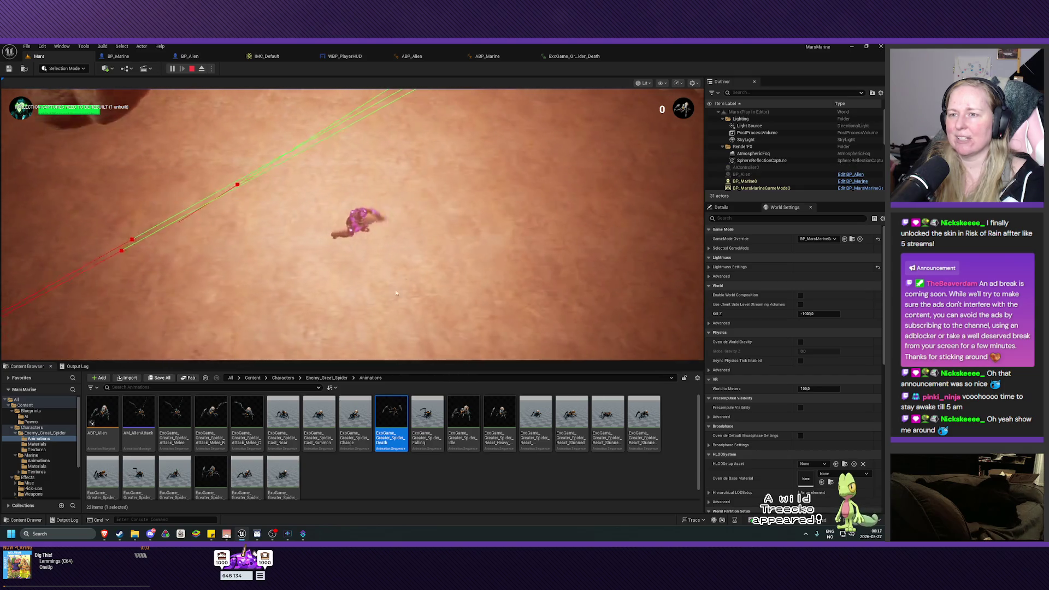
Step: Stop the test, angle the view on the spider, and play-test again walking the marine with WASD
{"action": "key", "text": "Escape"}
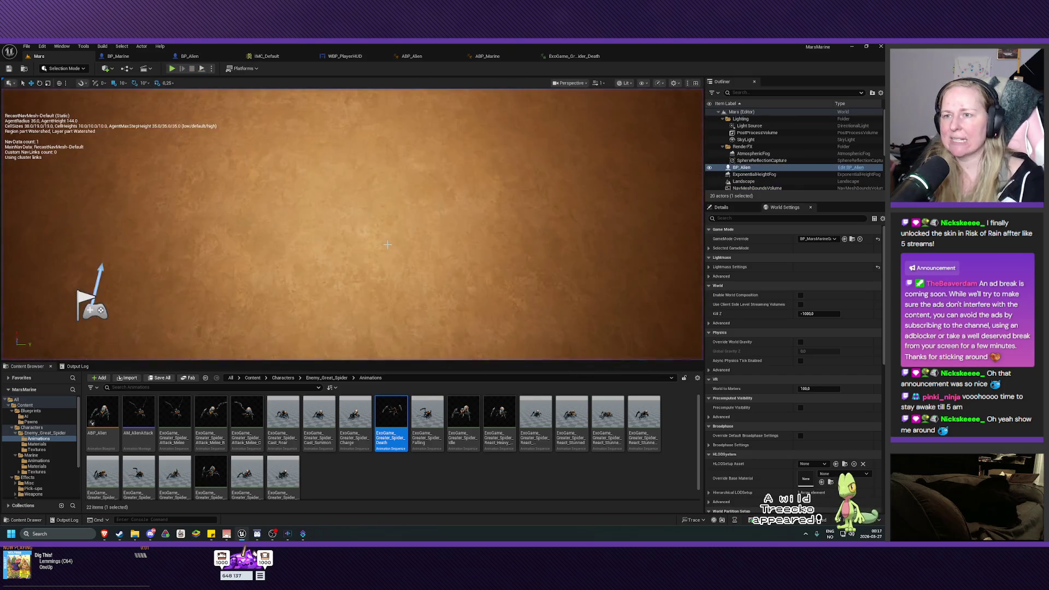
{"action": "mouse_move", "coordinate": [352, 224]}
{"action": "left_mouse_down"}
{"action": "mouse_move", "coordinate": [352, 207]}
{"action": "mouse_move", "coordinate": [383, 216]}
{"action": "left_mouse_up"}
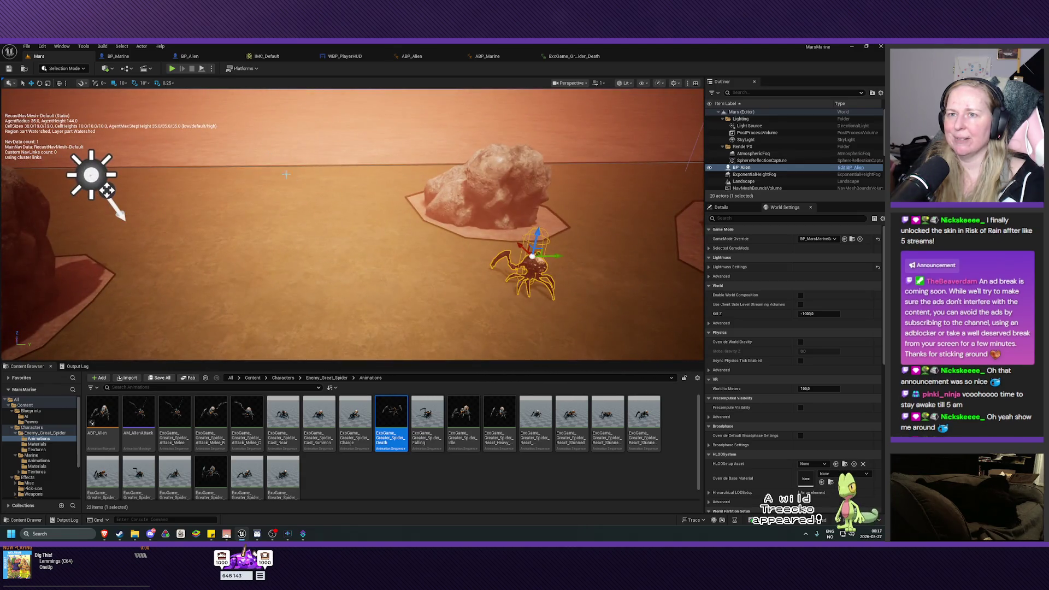
{"action": "left_click", "coordinate": [171, 70]}
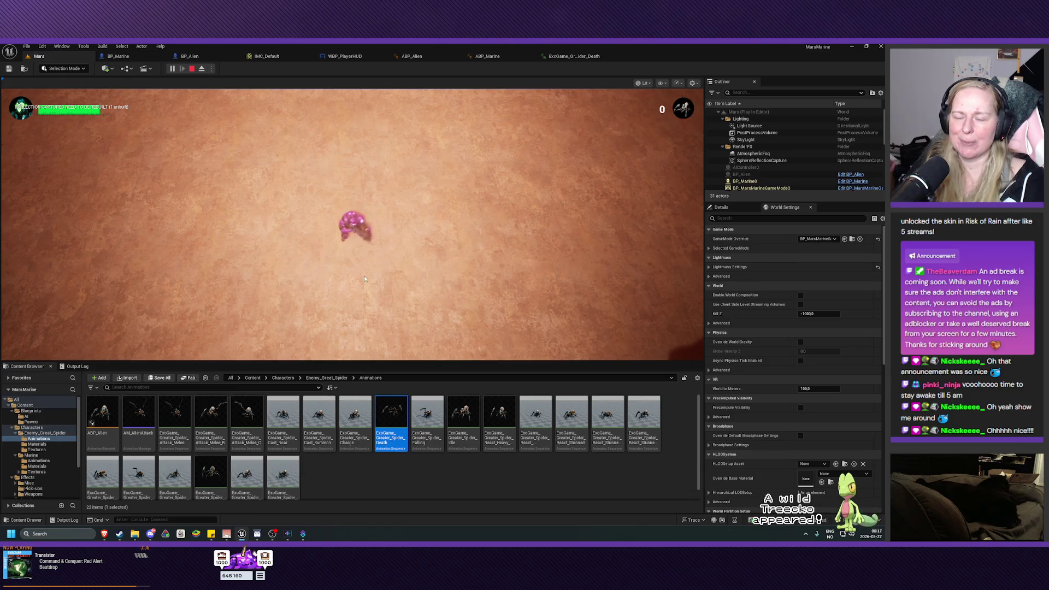
{"action": "key", "text": "w"}
{"action": "key", "text": "d"}
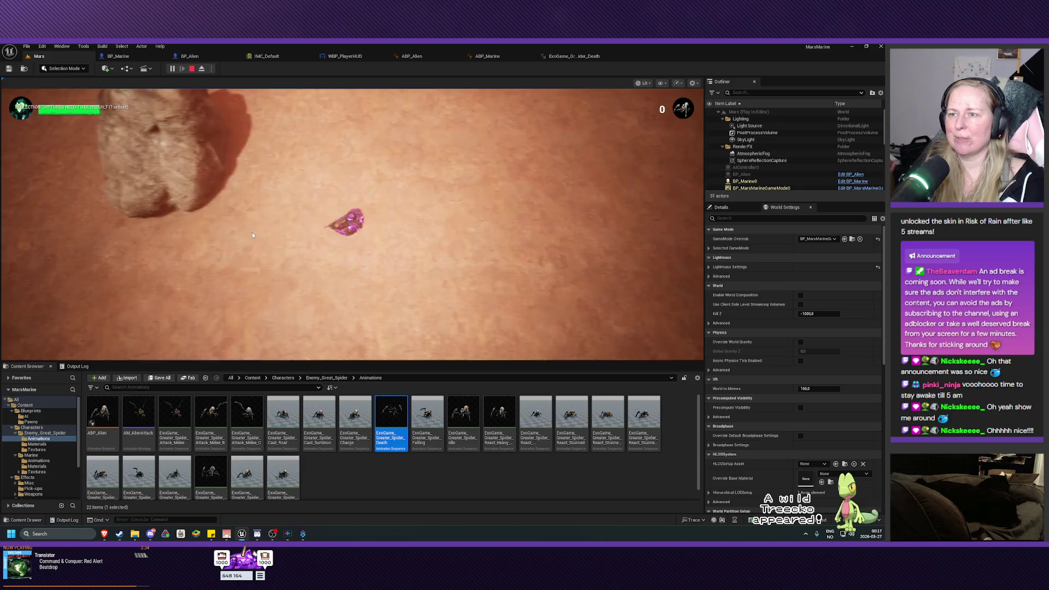
{"action": "key", "text": "s"}
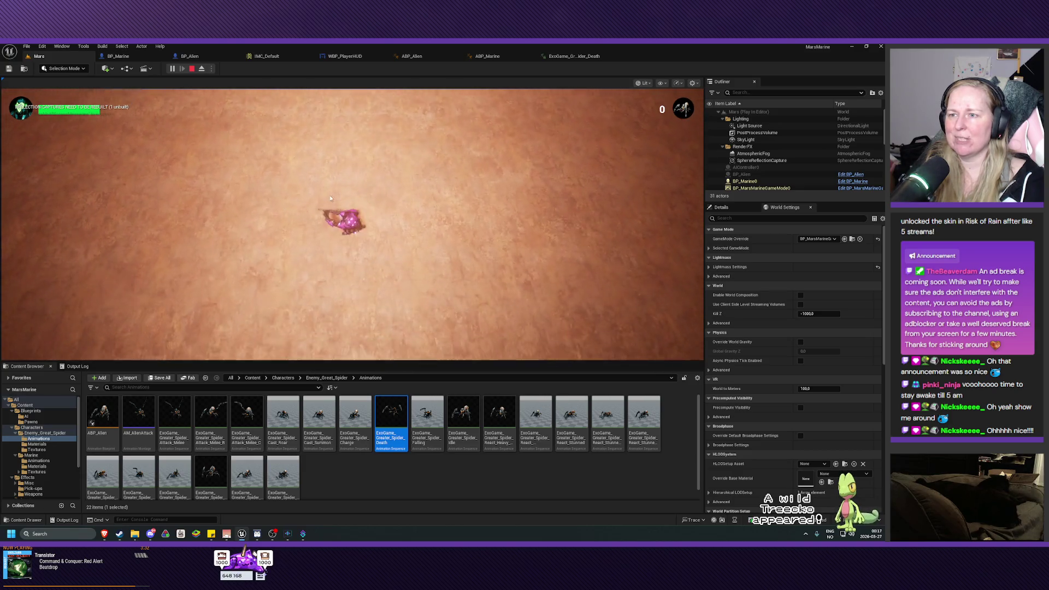
{"action": "key", "text": "a"}
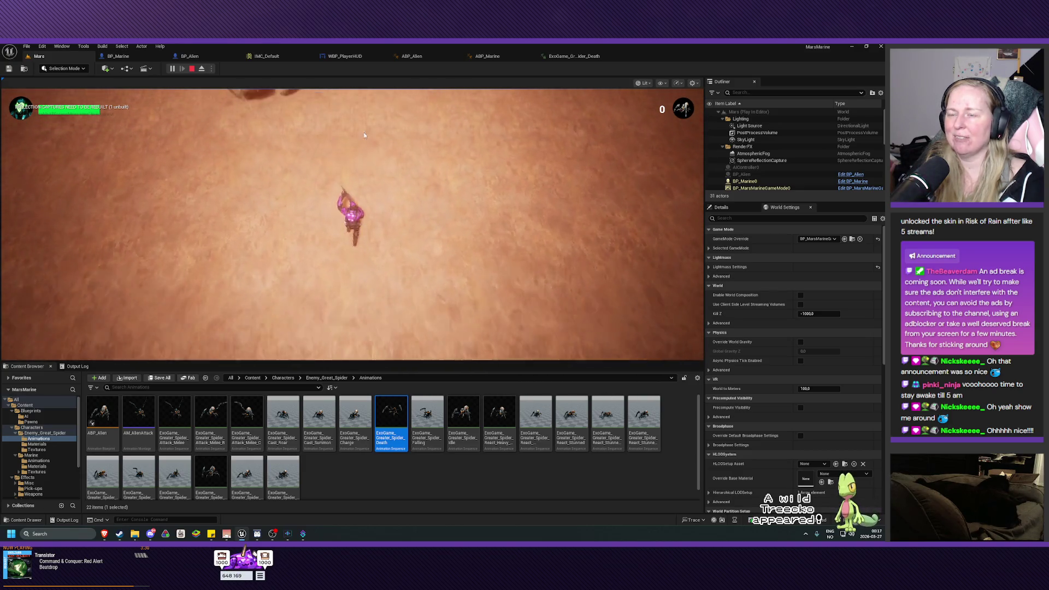
{"action": "key", "text": "w"}
{"action": "key", "text": "d"}
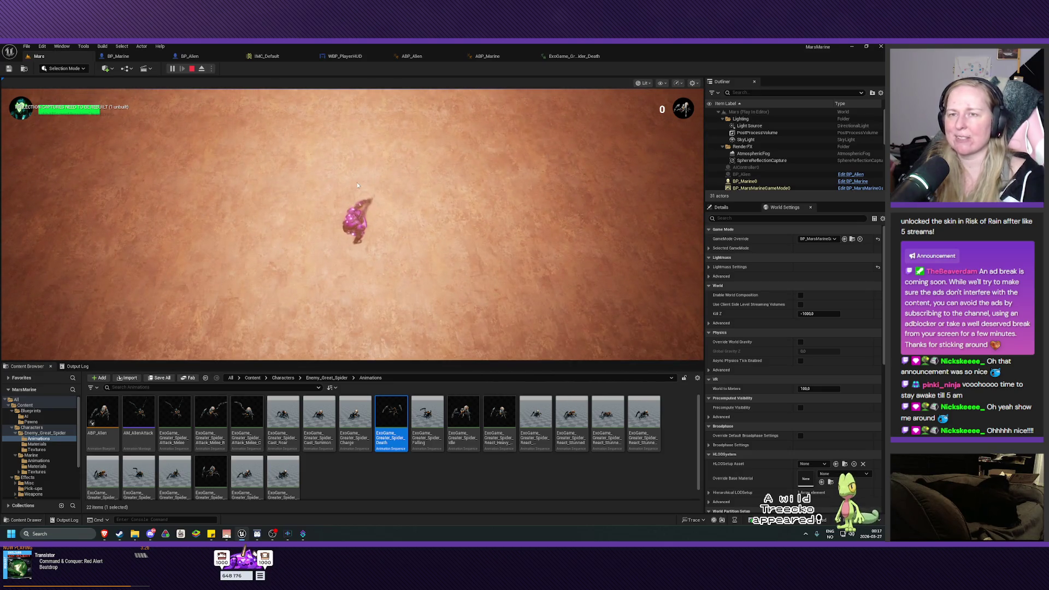
{"action": "key", "text": "Escape"}
Step: Open the BP_Marine blueprint on its StopFiringWeapon graph
{"action": "scroll", "coordinate": [309, 120], "scroll_direction": "down", "scroll_amount": 5}
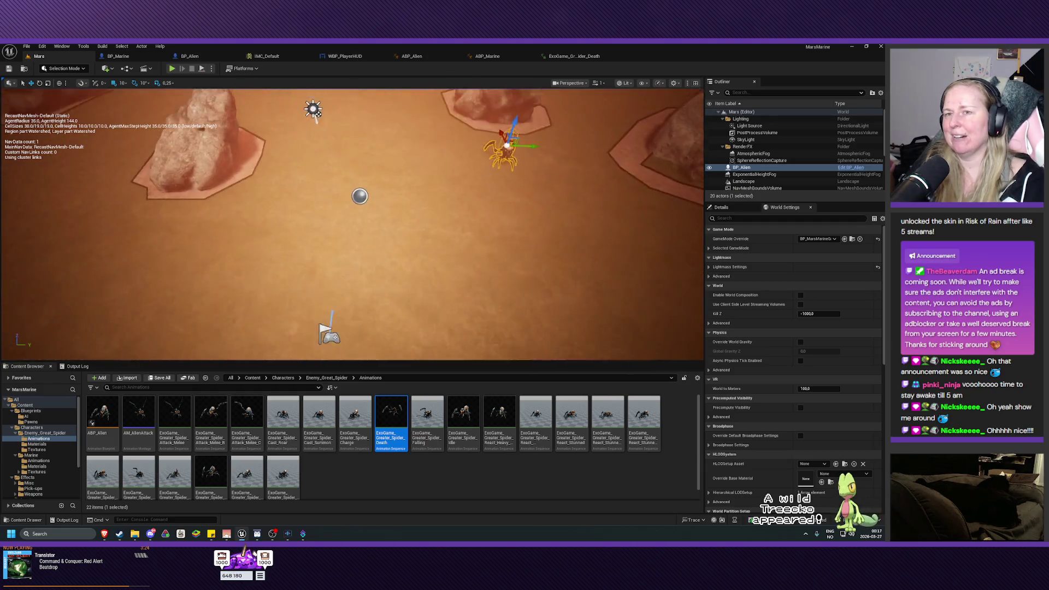
{"action": "scroll", "coordinate": [368, 215], "scroll_direction": "up", "scroll_amount": 4}
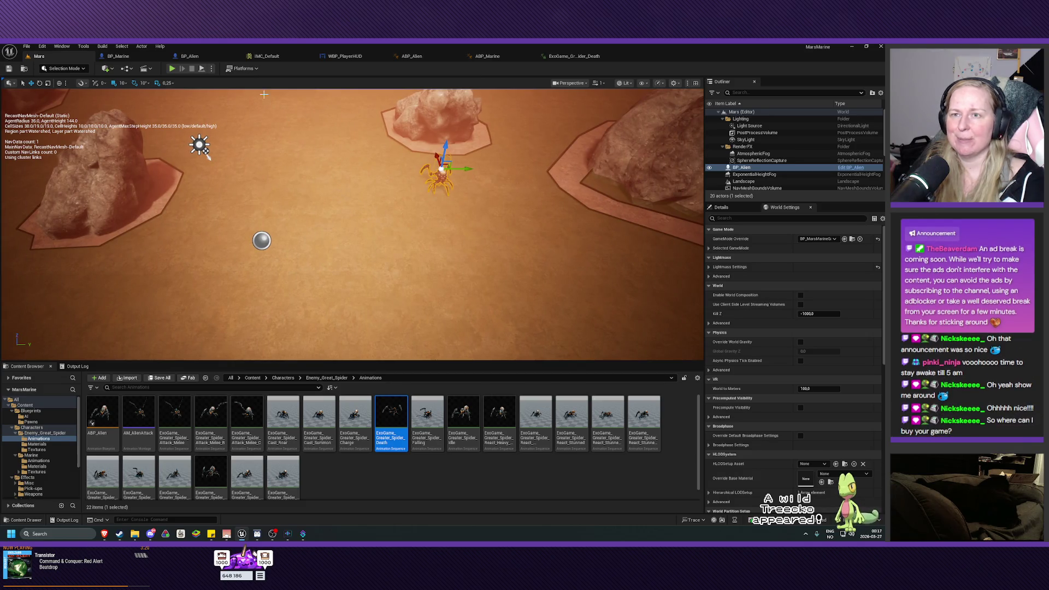
{"action": "left_click", "coordinate": [123, 57]}
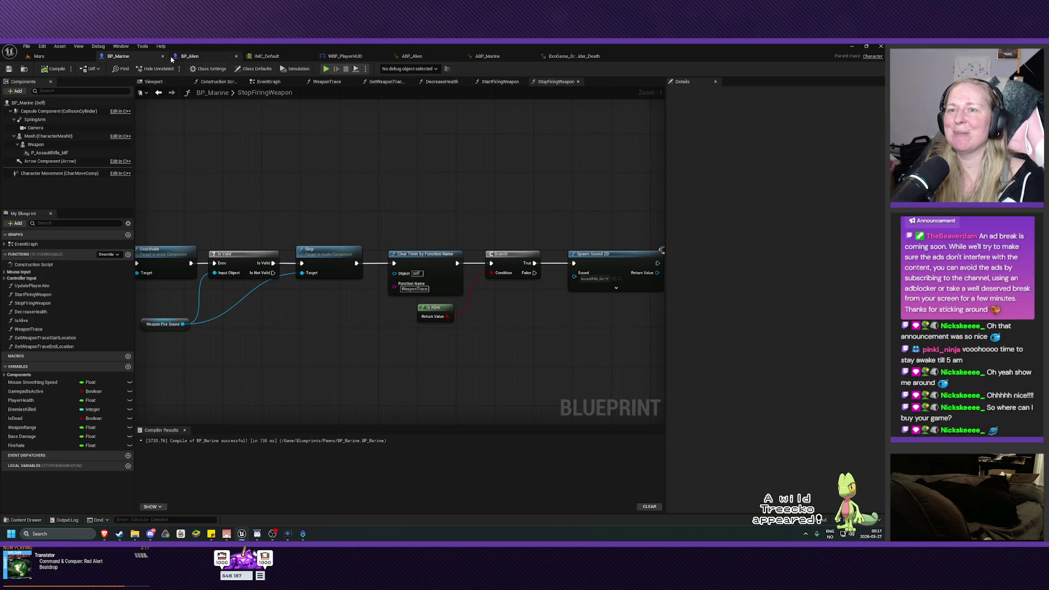
Step: Review BP_Alien's EventGraph chain: Decrease Health, Branch, Kill AI, 3.0-second Delay, Destroy Actor
{"action": "left_click", "coordinate": [211, 55]}
{"action": "left_click_drag", "start_coordinate": [248, 231], "coordinate": [308, 270]}
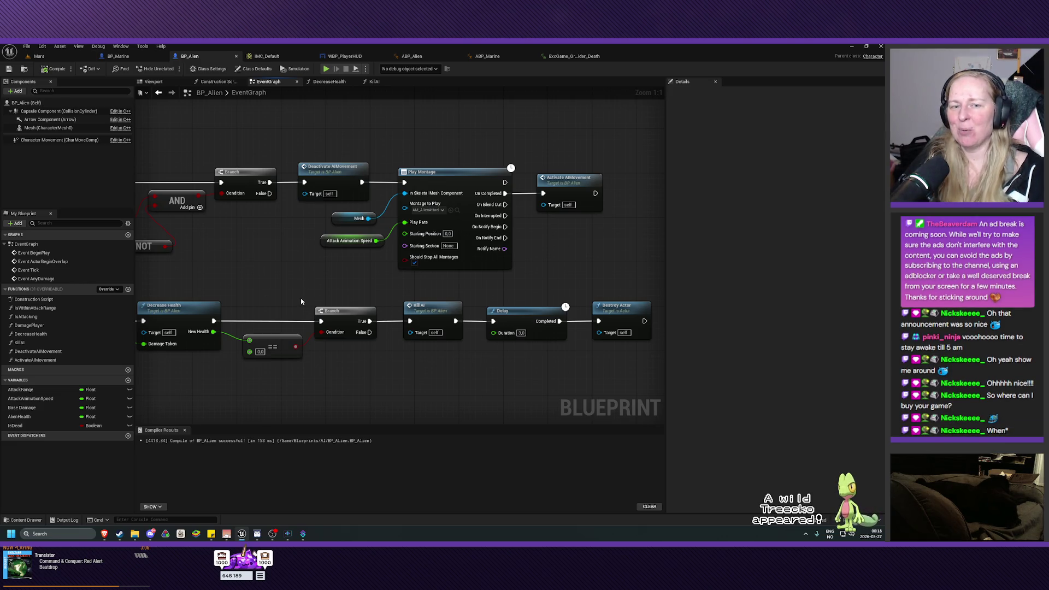
{"action": "mouse_move", "coordinate": [301, 301]}
{"action": "left_mouse_down"}
{"action": "mouse_move", "coordinate": [301, 270]}
{"action": "mouse_move", "coordinate": [318, 313]}
{"action": "mouse_move", "coordinate": [245, 321]}
{"action": "left_mouse_up"}
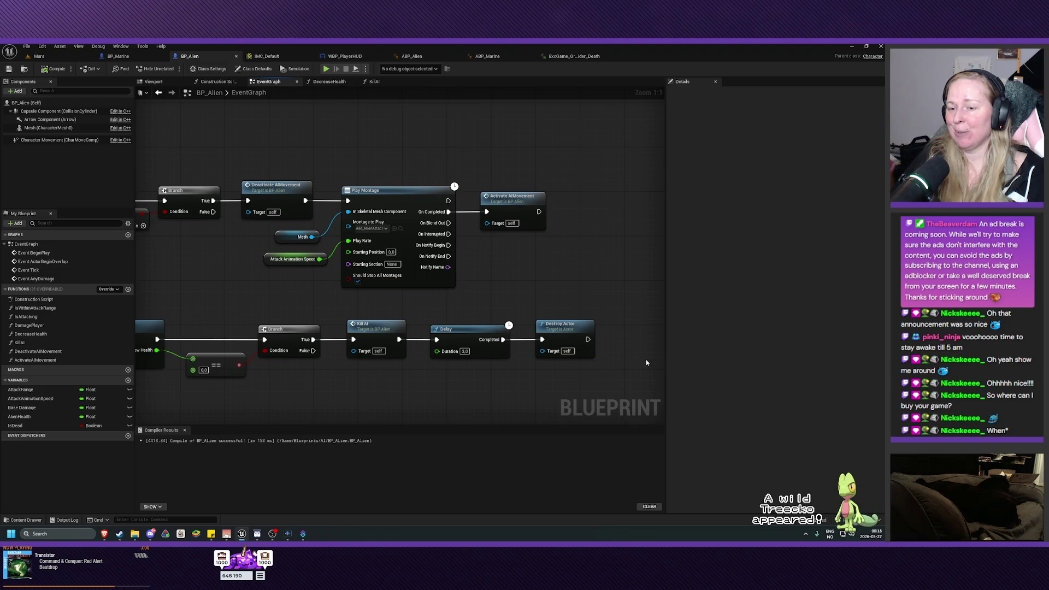
{"action": "mouse_move", "coordinate": [479, 385]}
{"action": "left_mouse_down"}
{"action": "mouse_move", "coordinate": [461, 351]}
{"action": "mouse_move", "coordinate": [605, 352]}
{"action": "mouse_move", "coordinate": [564, 337]}
{"action": "mouse_move", "coordinate": [602, 368]}
{"action": "mouse_move", "coordinate": [578, 402]}
{"action": "mouse_move", "coordinate": [469, 336]}
{"action": "left_mouse_up"}
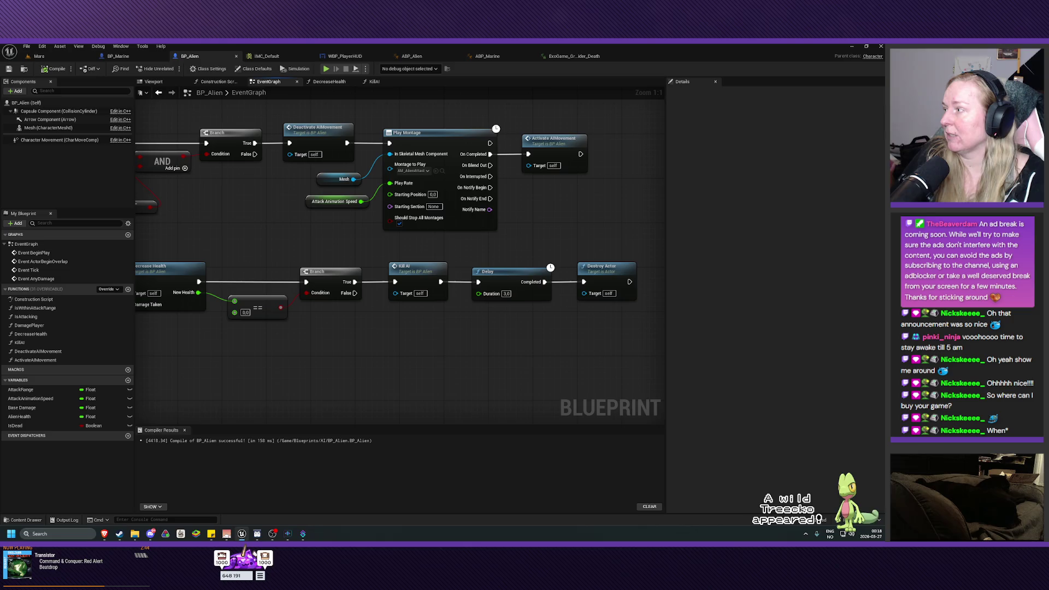
Step: Switch over to the web browser
{"action": "key", "text": "alt+Tab"}
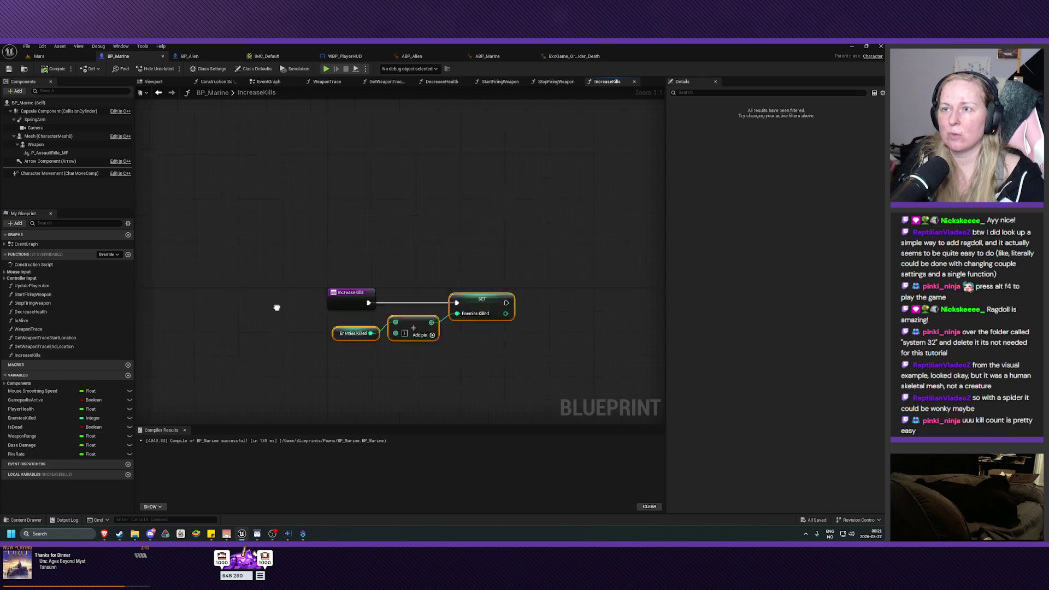
Step: Replace IncreaseKills' Add and SET nodes with an Increment Int on Enemies Killed, then compile BP_Marine
{"action": "left_click_drag", "start_coordinate": [276, 304], "coordinate": [256, 235]}
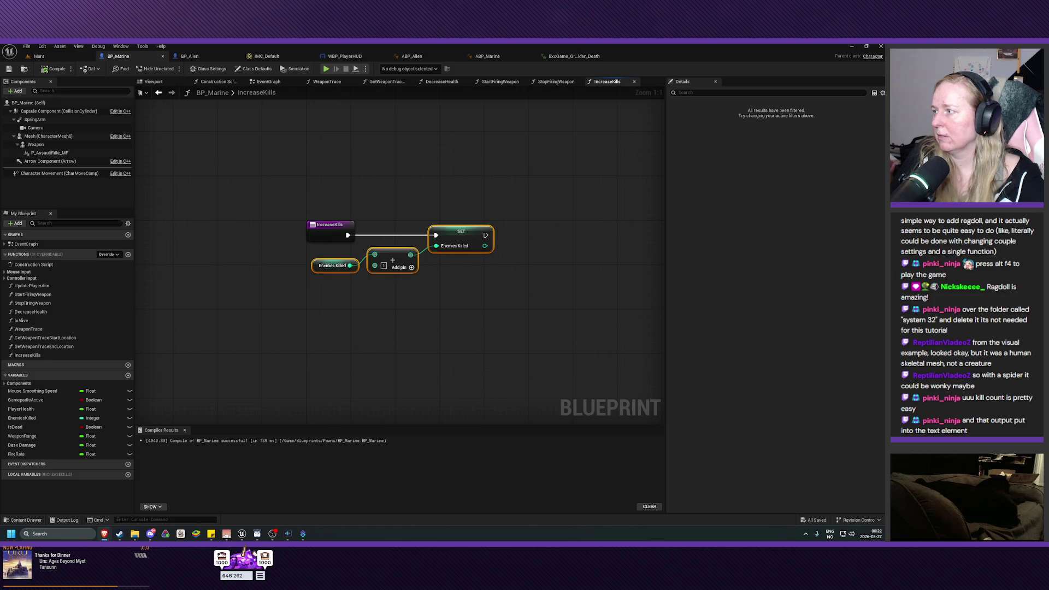
{"action": "left_click_drag", "start_coordinate": [494, 175], "coordinate": [402, 280]}
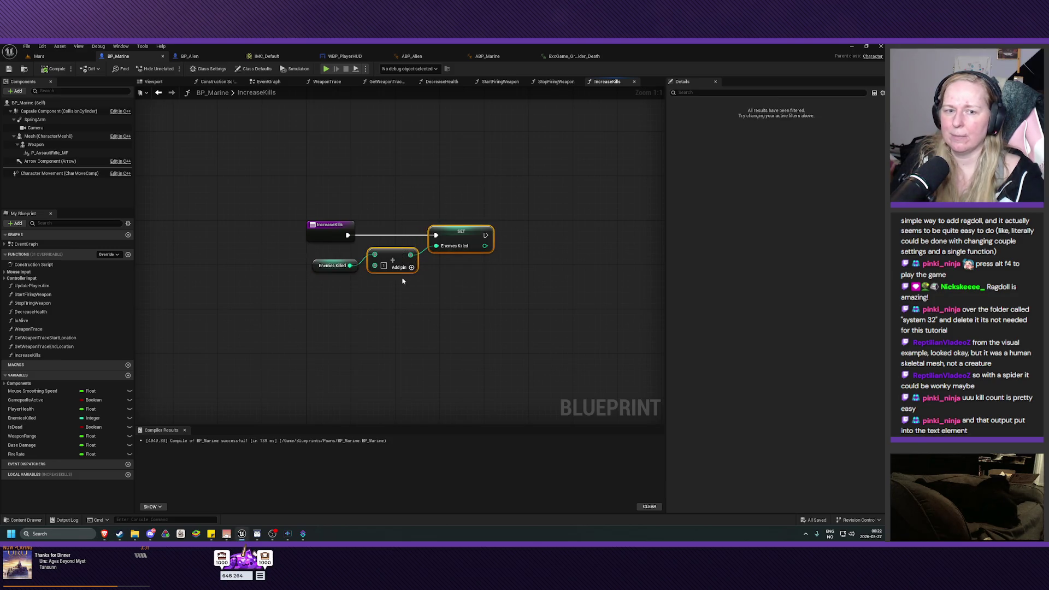
{"action": "key", "text": "Delete"}
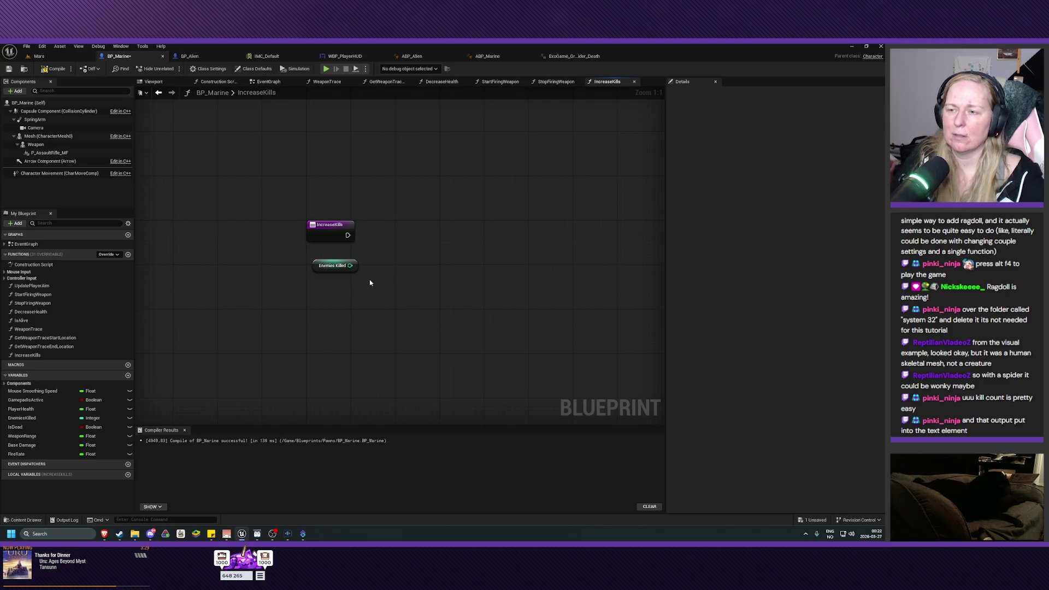
{"action": "mouse_move", "coordinate": [350, 265]}
{"action": "left_mouse_down"}
{"action": "mouse_move", "coordinate": [382, 279]}
{"action": "mouse_move", "coordinate": [377, 247]}
{"action": "left_mouse_up"}
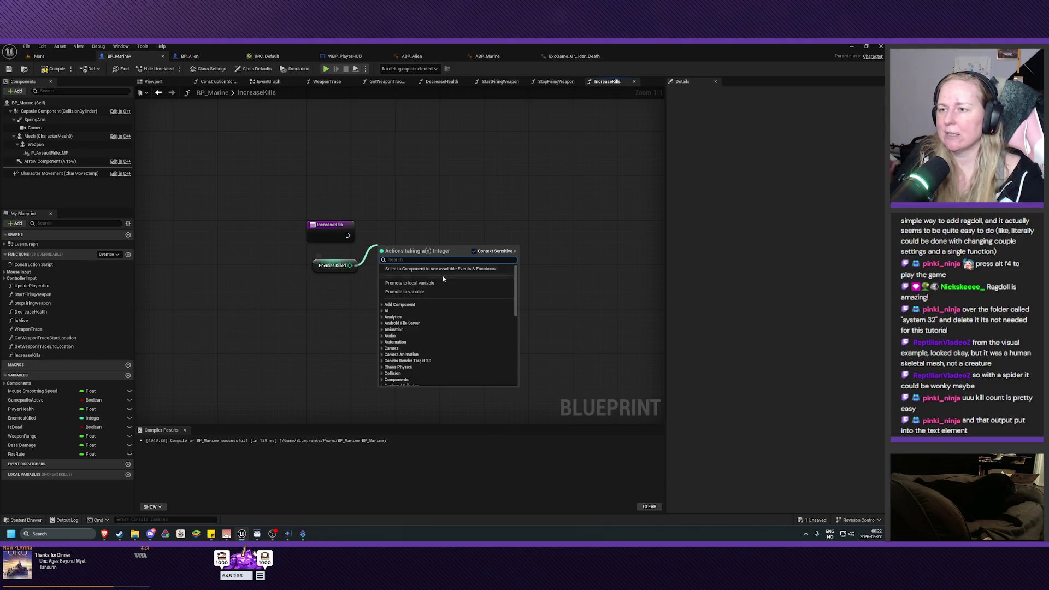
{"action": "type", "text": "incre"}
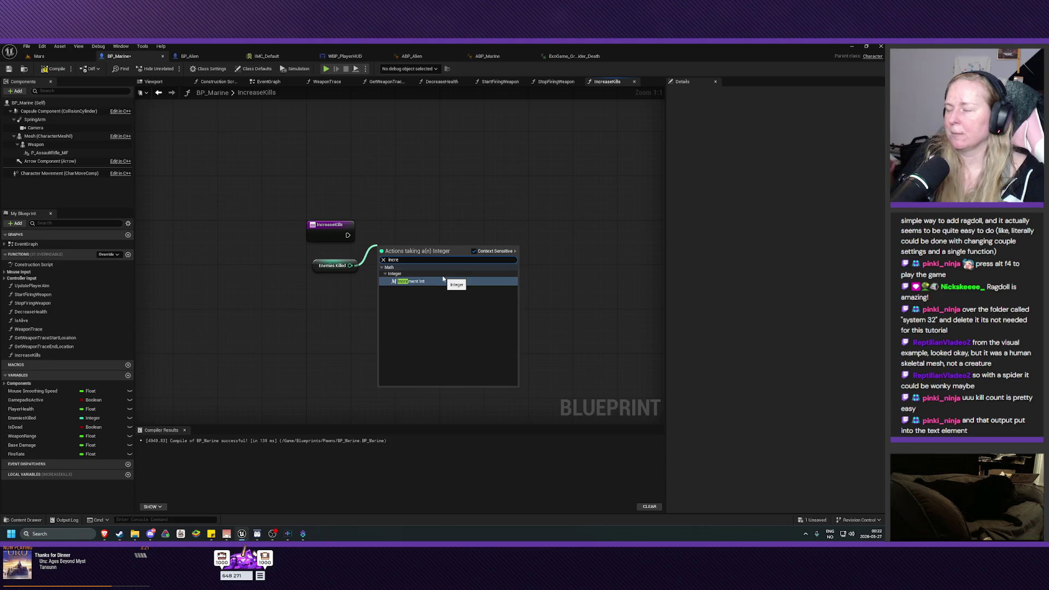
{"action": "left_click", "coordinate": [443, 280]}
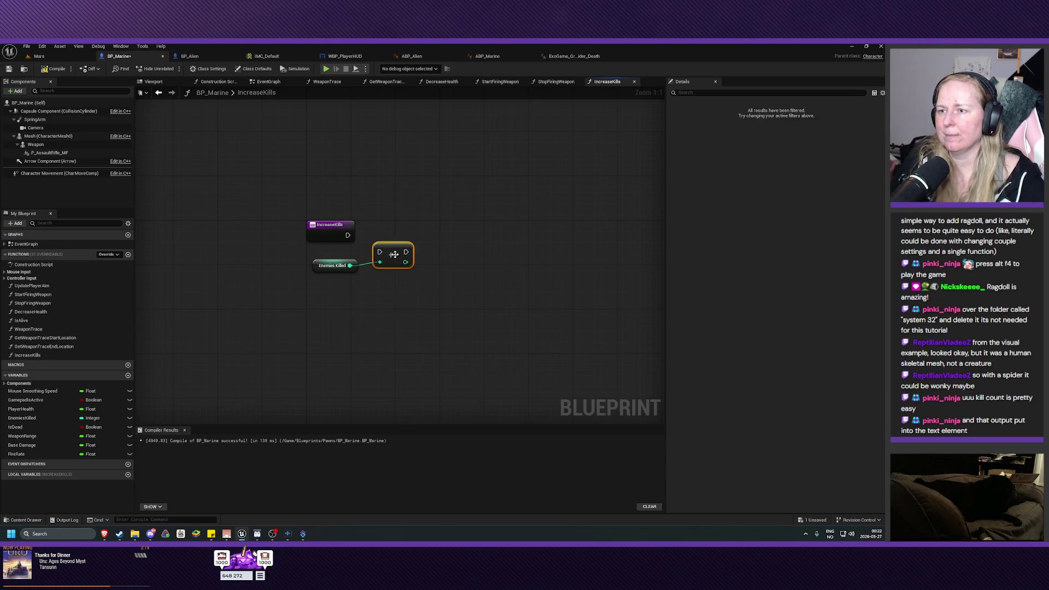
{"action": "mouse_move", "coordinate": [347, 235]}
{"action": "left_mouse_down"}
{"action": "mouse_move", "coordinate": [379, 247]}
{"action": "mouse_move", "coordinate": [387, 234]}
{"action": "left_mouse_up"}
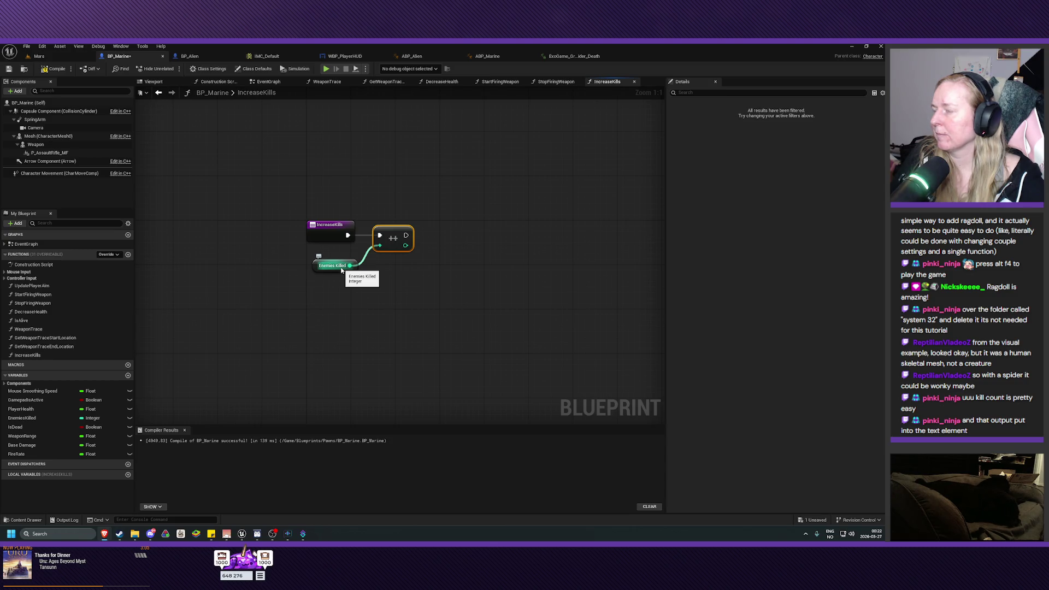
{"action": "left_click", "coordinate": [55, 69]}
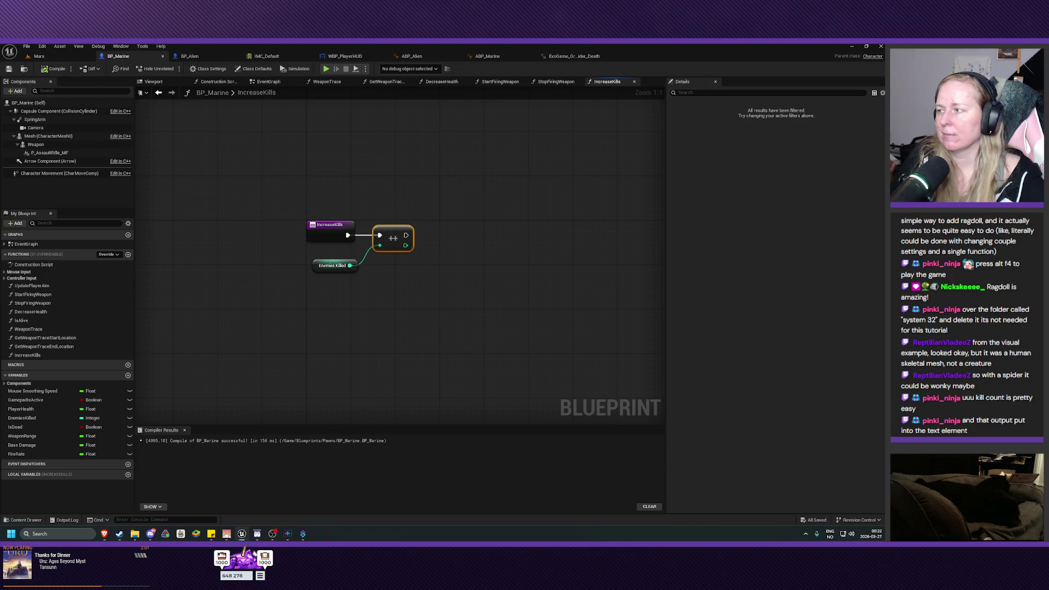
Step: Open BP_Alien's KillAI graph and pan to its Set Actor Enable Collision end
{"action": "left_click", "coordinate": [278, 82]}
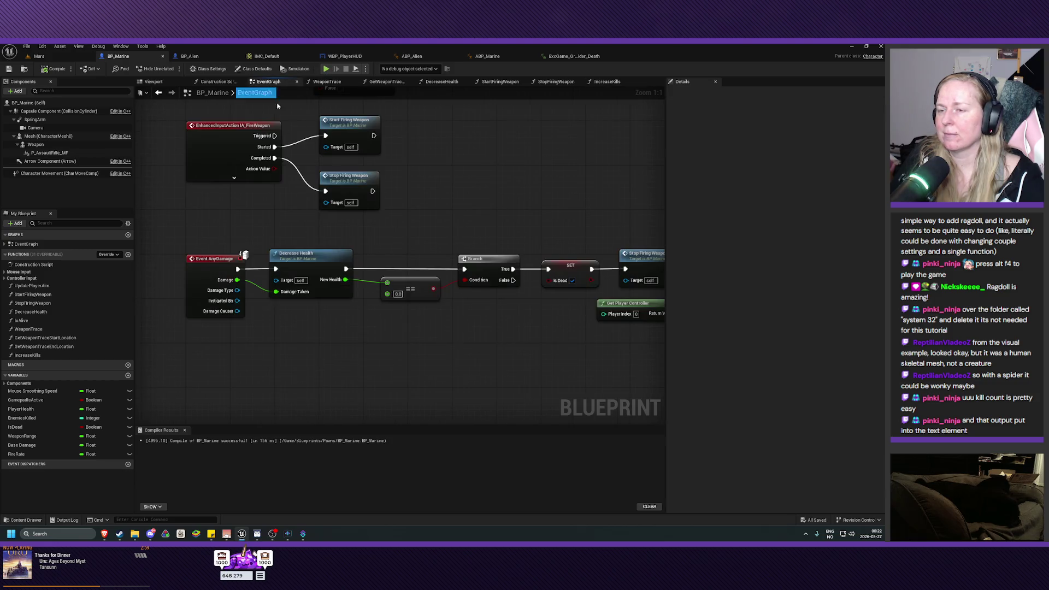
{"action": "mouse_move", "coordinate": [494, 185]}
{"action": "left_mouse_down"}
{"action": "mouse_move", "coordinate": [379, 161]}
{"action": "mouse_move", "coordinate": [356, 178]}
{"action": "mouse_move", "coordinate": [470, 237]}
{"action": "mouse_move", "coordinate": [507, 241]}
{"action": "left_mouse_up"}
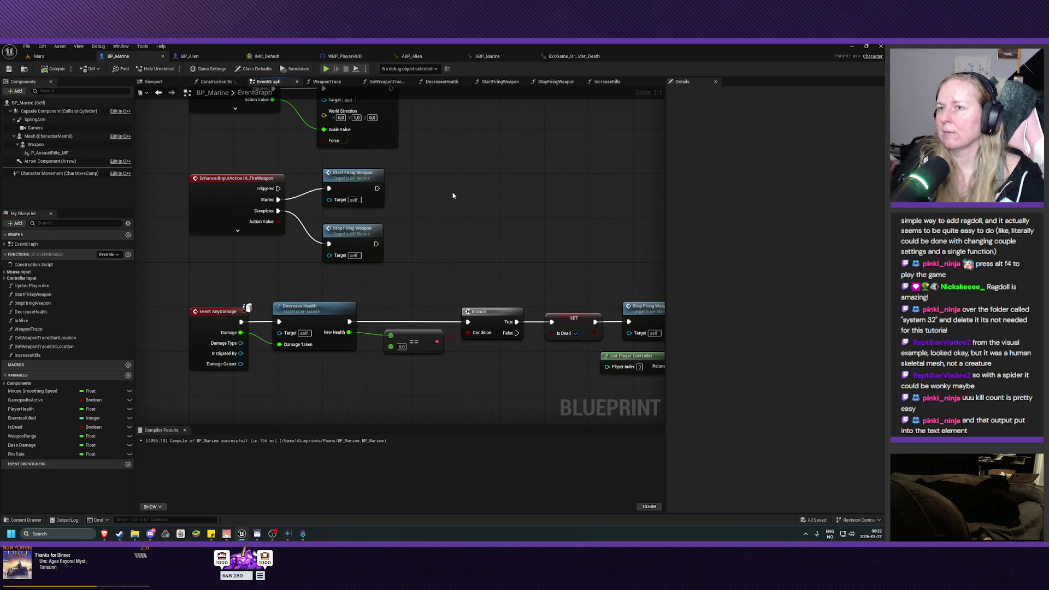
{"action": "left_click", "coordinate": [191, 56]}
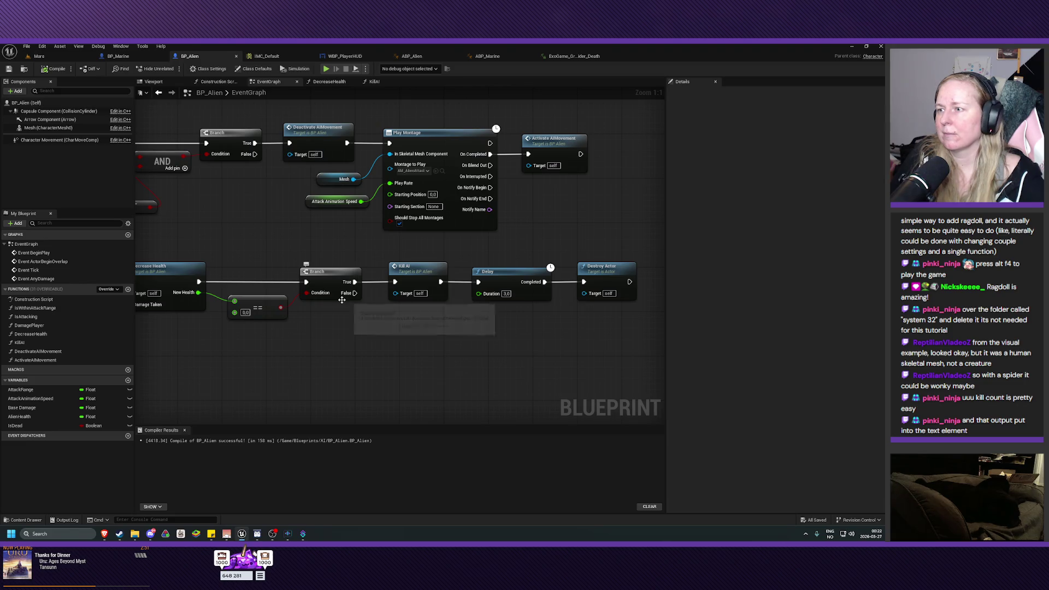
{"action": "left_click", "coordinate": [414, 276]}
{"action": "double_click", "coordinate": [414, 276]}
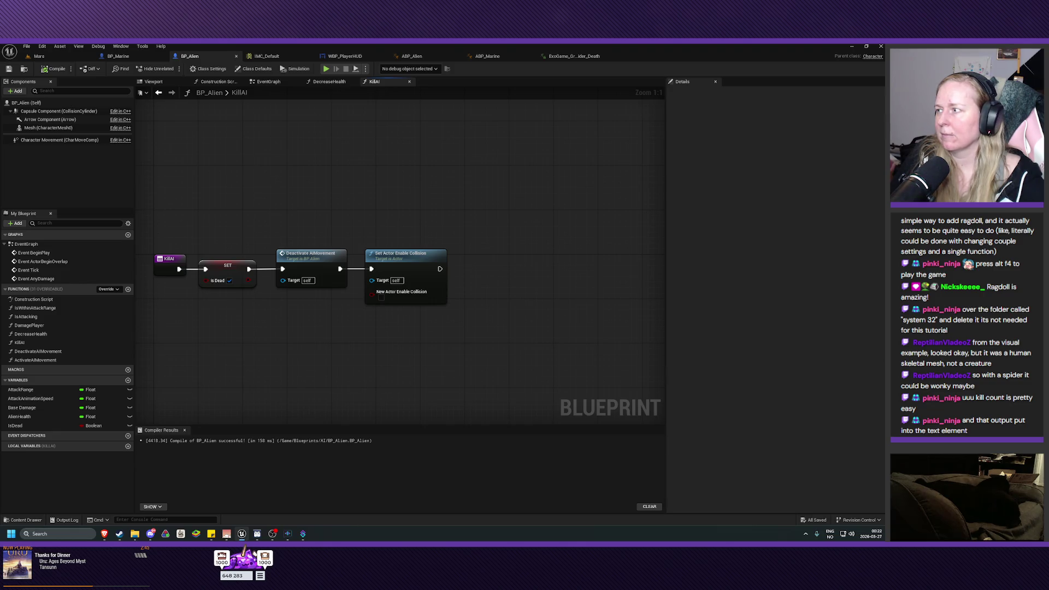
{"action": "left_click", "coordinate": [118, 56]}
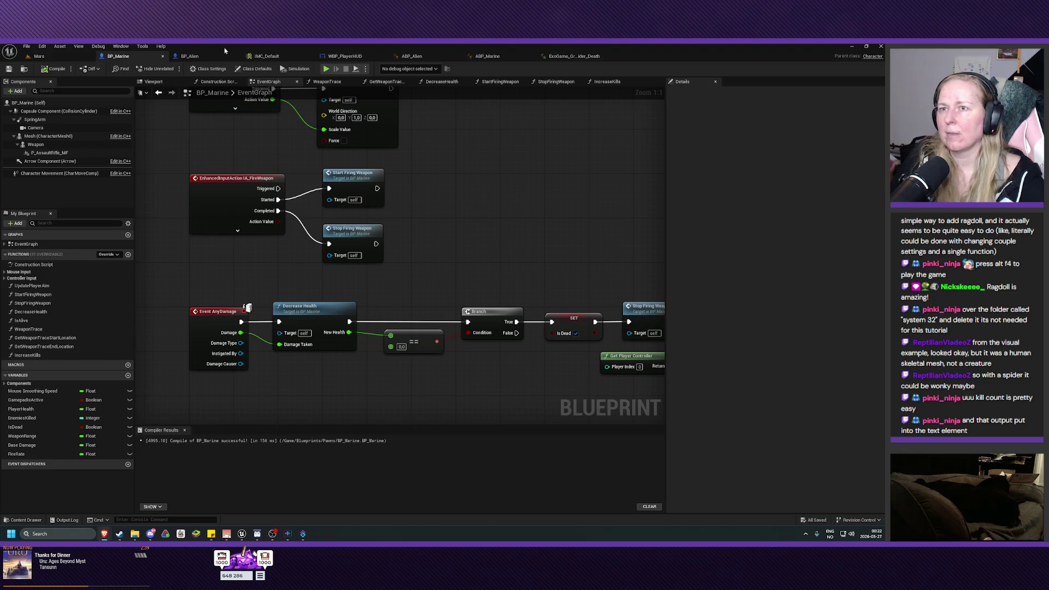
{"action": "left_click", "coordinate": [190, 56]}
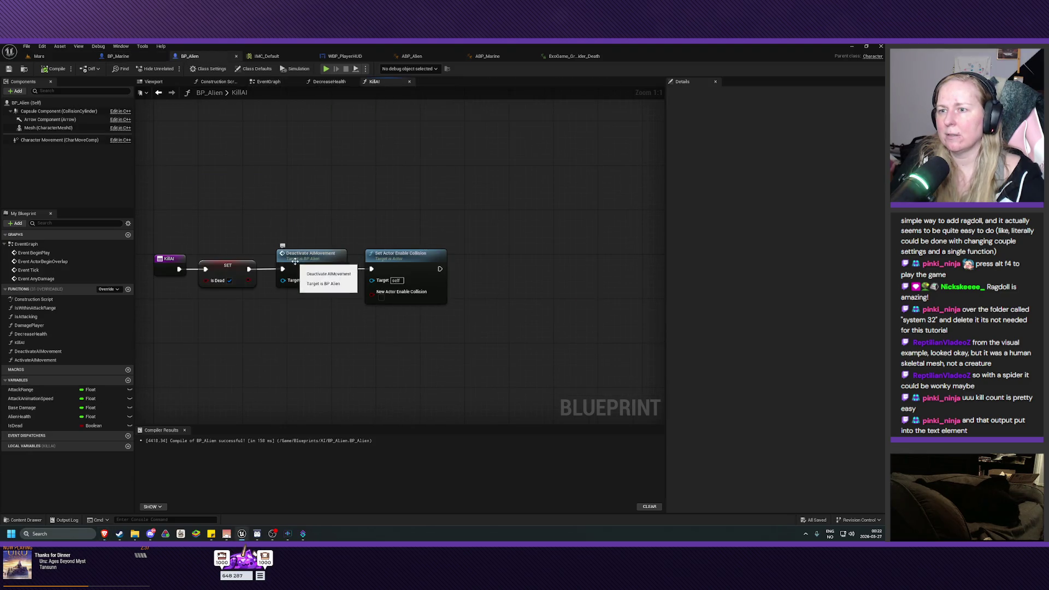
{"action": "mouse_move", "coordinate": [374, 273]}
{"action": "left_mouse_down"}
{"action": "mouse_move", "coordinate": [421, 335]}
{"action": "mouse_move", "coordinate": [338, 342]}
{"action": "left_mouse_up"}
{"action": "left_click_drag", "start_coordinate": [523, 326], "coordinate": [415, 337]}
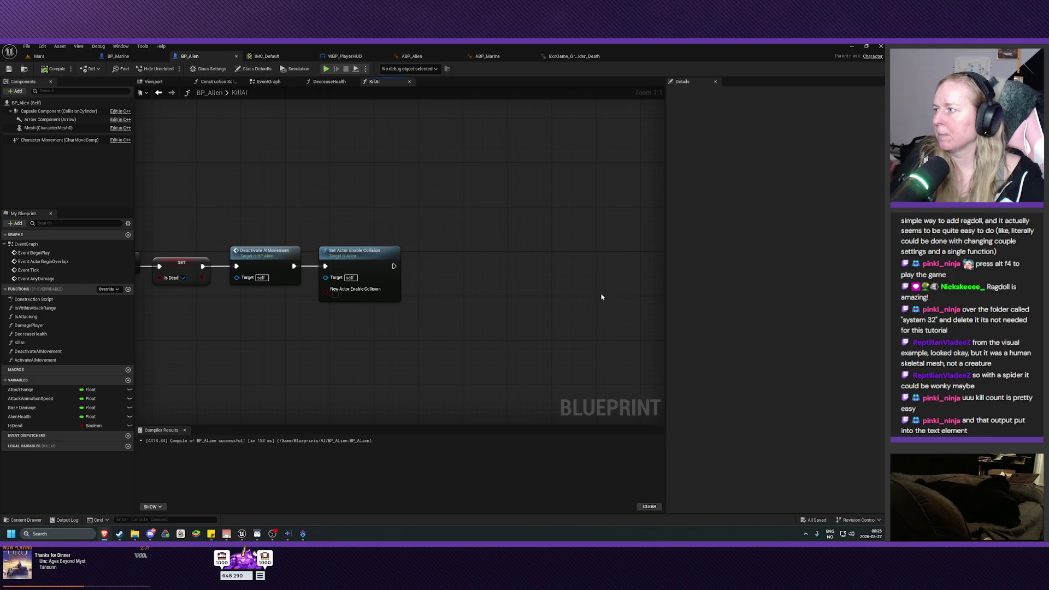
Step: Add a Get Player Character node below the KillAI chain
{"action": "right_click", "coordinate": [366, 335]}
{"action": "left_click", "coordinate": [564, 340]}
{"action": "right_click", "coordinate": [360, 345]}
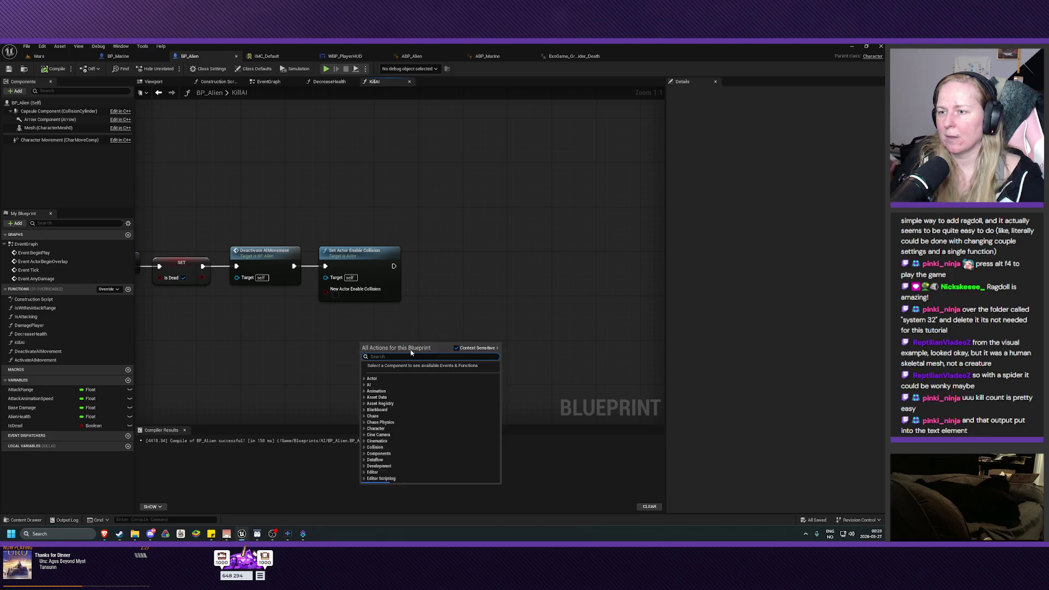
{"action": "type", "text": "get play"}
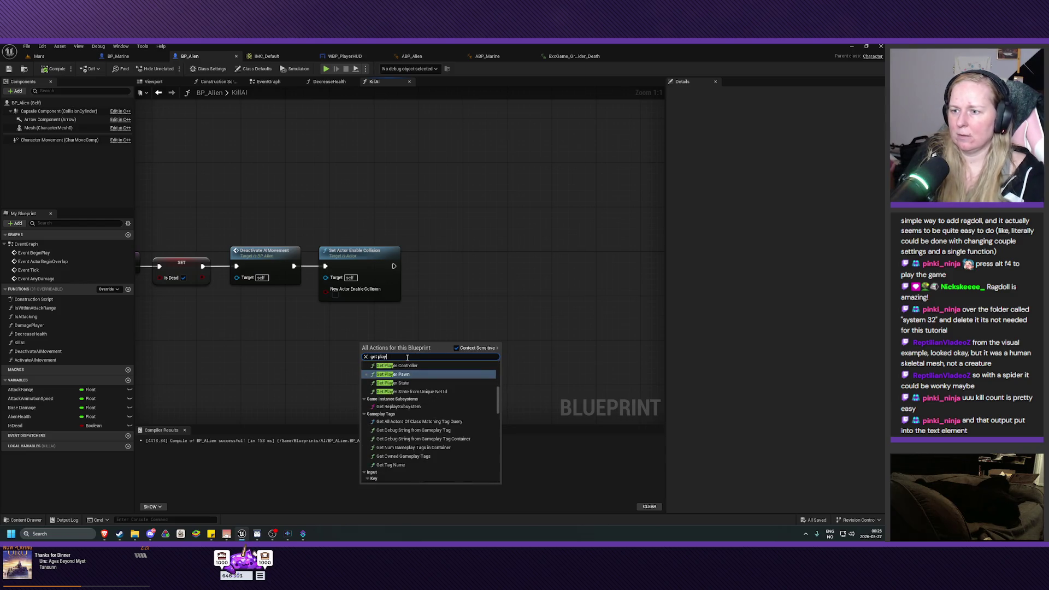
{"action": "type", "text": "er ca"}
{"action": "type", "text": "ha"}
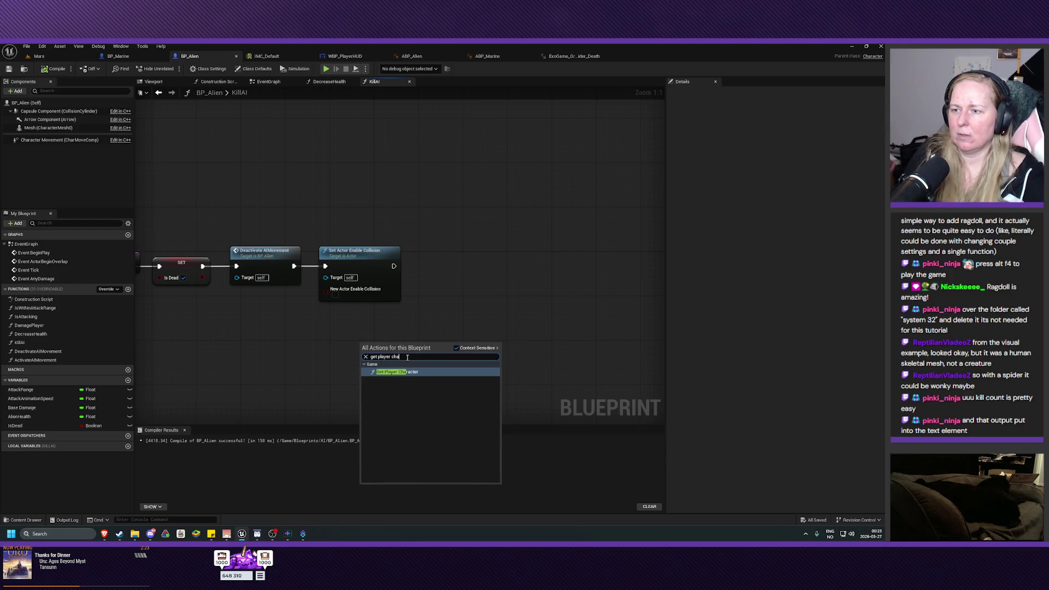
{"action": "left_click", "coordinate": [412, 373]}
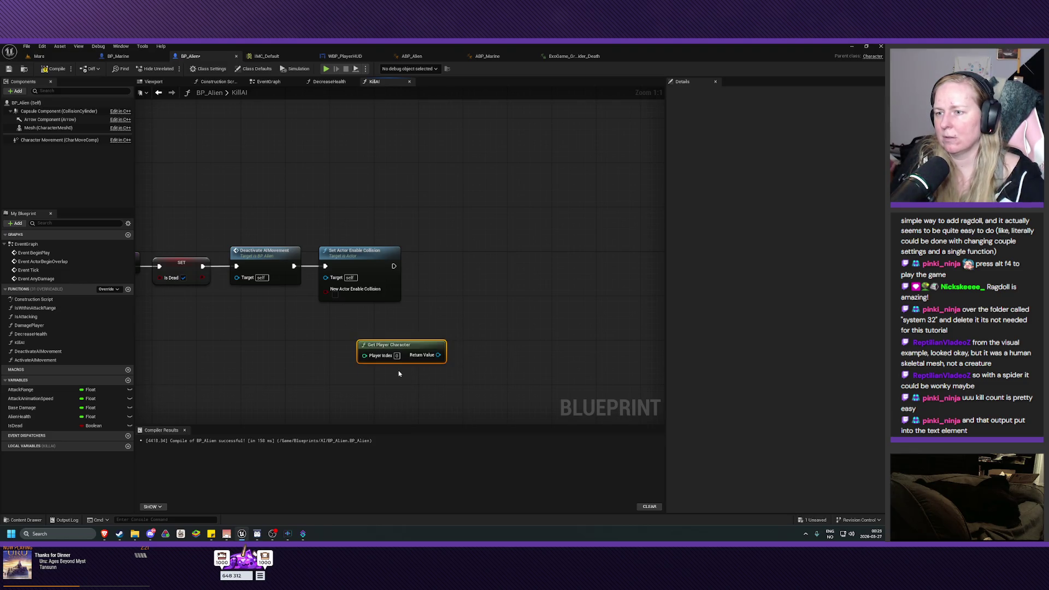
{"action": "left_click_drag", "start_coordinate": [404, 348], "coordinate": [387, 338]}
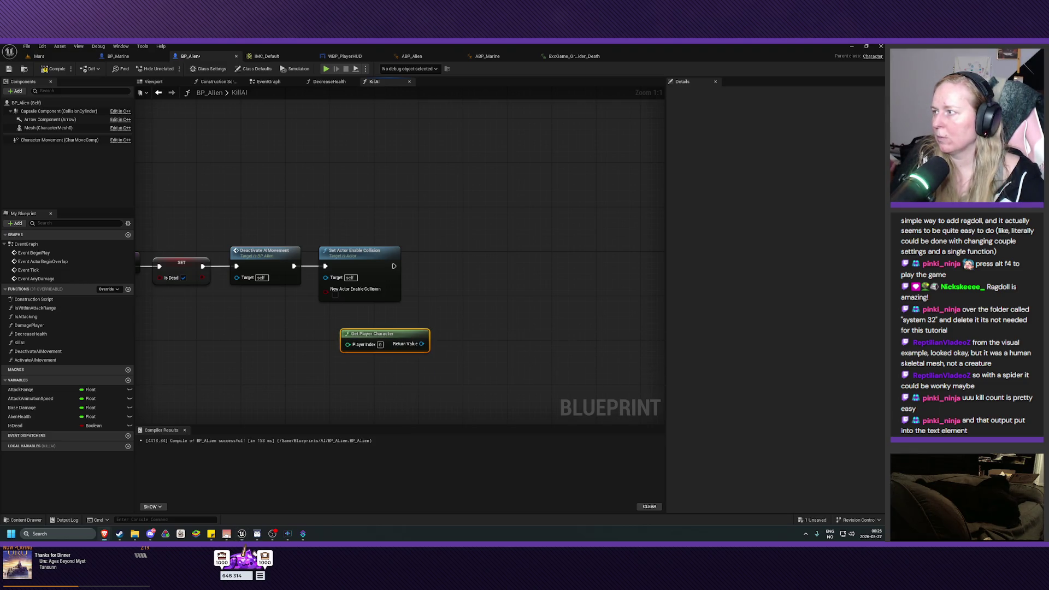
Step: Cast the player character to BP_Marine, running the cast after Set Actor Enable Collision
{"action": "left_click_drag", "start_coordinate": [421, 343], "coordinate": [456, 313]}
{"action": "key", "text": "Escape"}
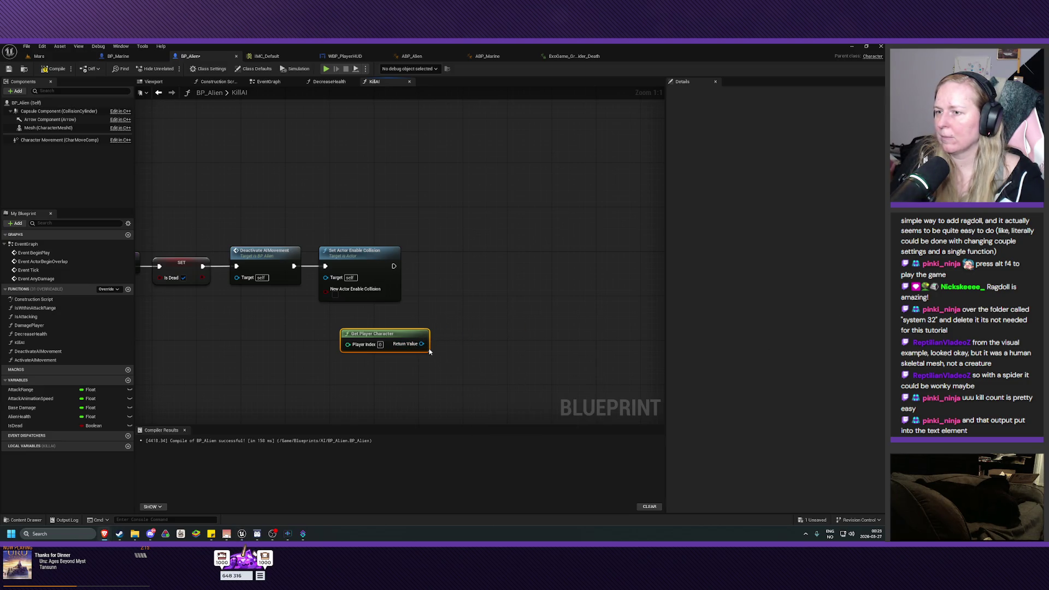
{"action": "left_click_drag", "start_coordinate": [421, 344], "coordinate": [457, 323]}
{"action": "type", "text": "cast"}
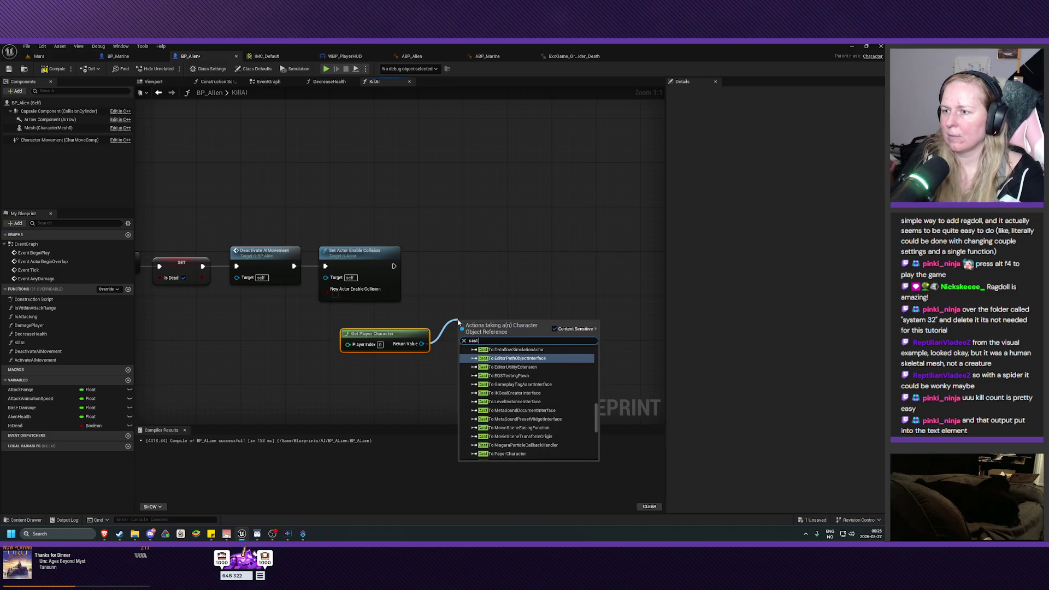
{"action": "type", "text": " to mari"}
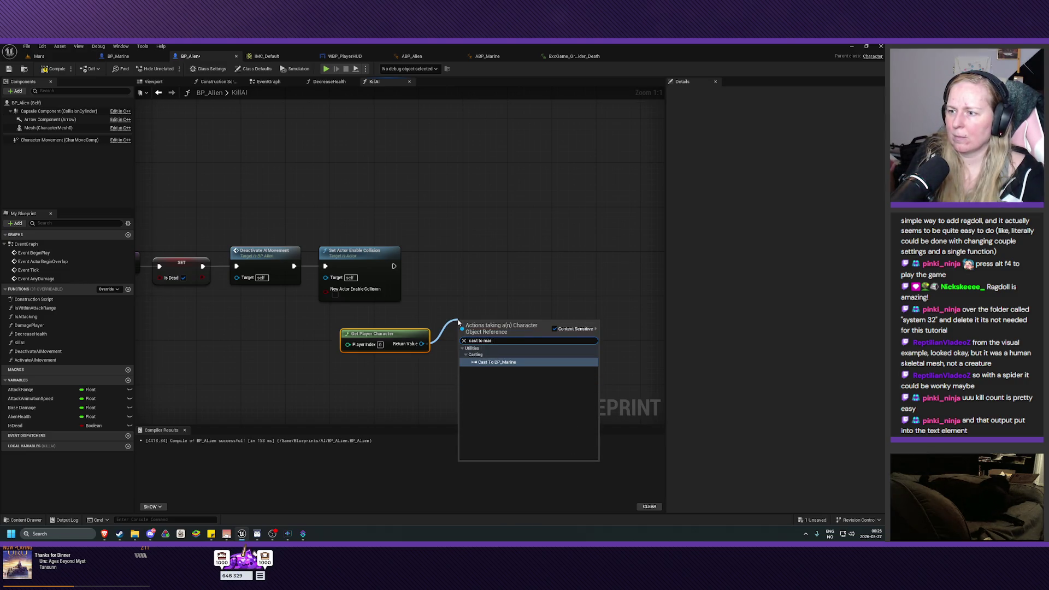
{"action": "left_click", "coordinate": [497, 362]}
{"action": "left_click_drag", "start_coordinate": [490, 327], "coordinate": [457, 257]}
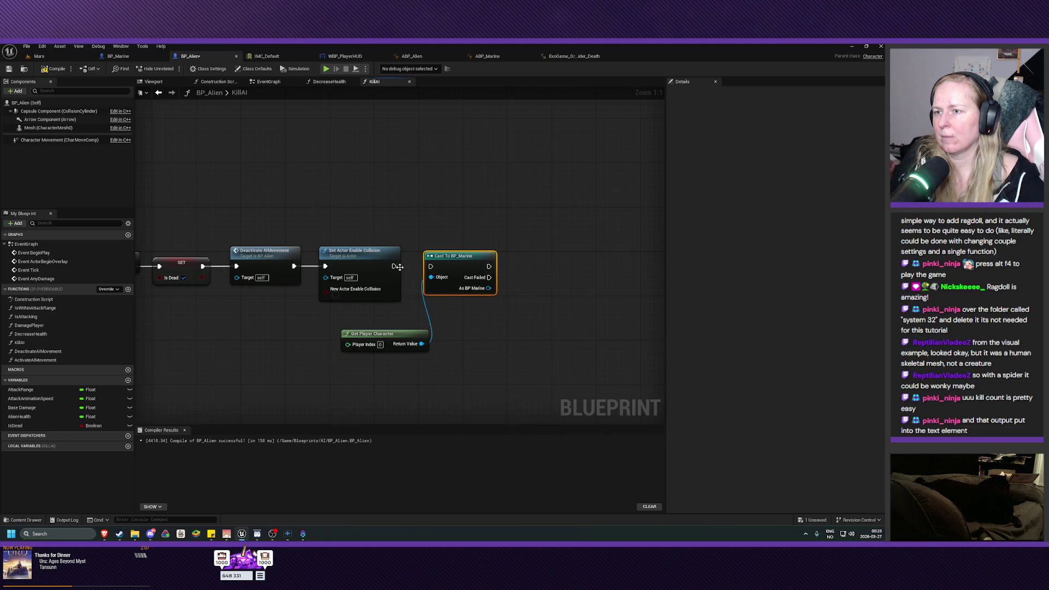
{"action": "left_click_drag", "start_coordinate": [394, 266], "coordinate": [434, 267]}
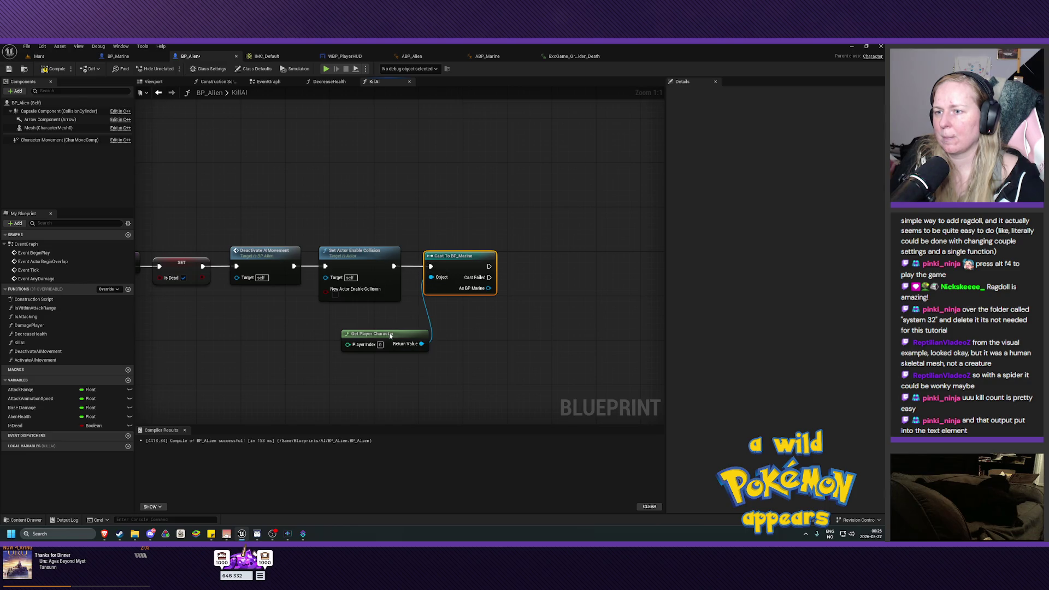
{"action": "left_click_drag", "start_coordinate": [392, 337], "coordinate": [375, 321]}
Step: Compile and save BP_Alien, tidying the Cast To BP_Marine node position
{"action": "left_click", "coordinate": [55, 68]}
{"action": "left_click", "coordinate": [9, 68]}
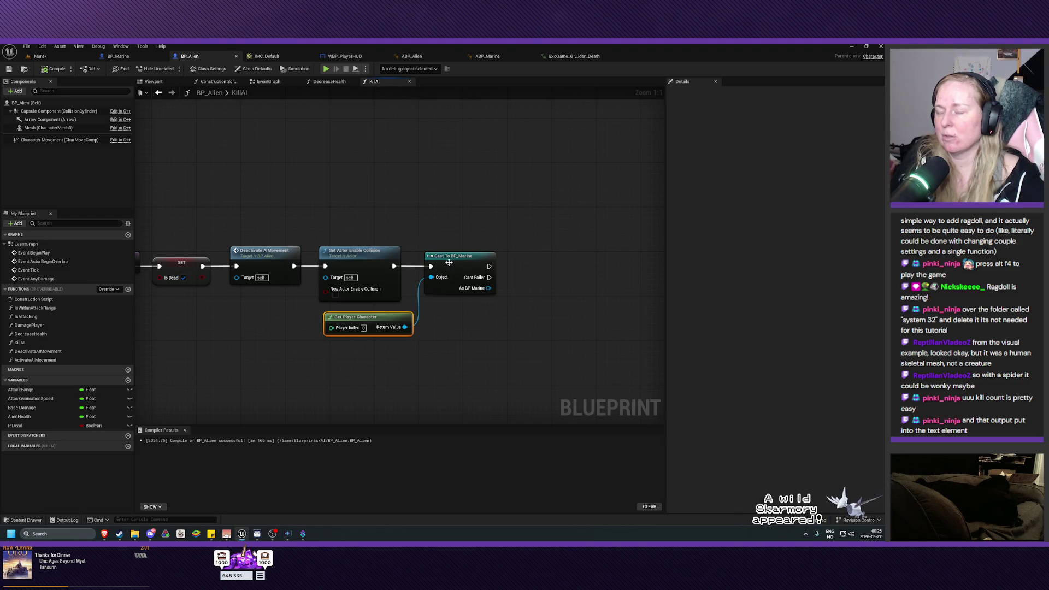
{"action": "left_click_drag", "start_coordinate": [457, 256], "coordinate": [461, 256]}
{"action": "left_click", "coordinate": [450, 323]}
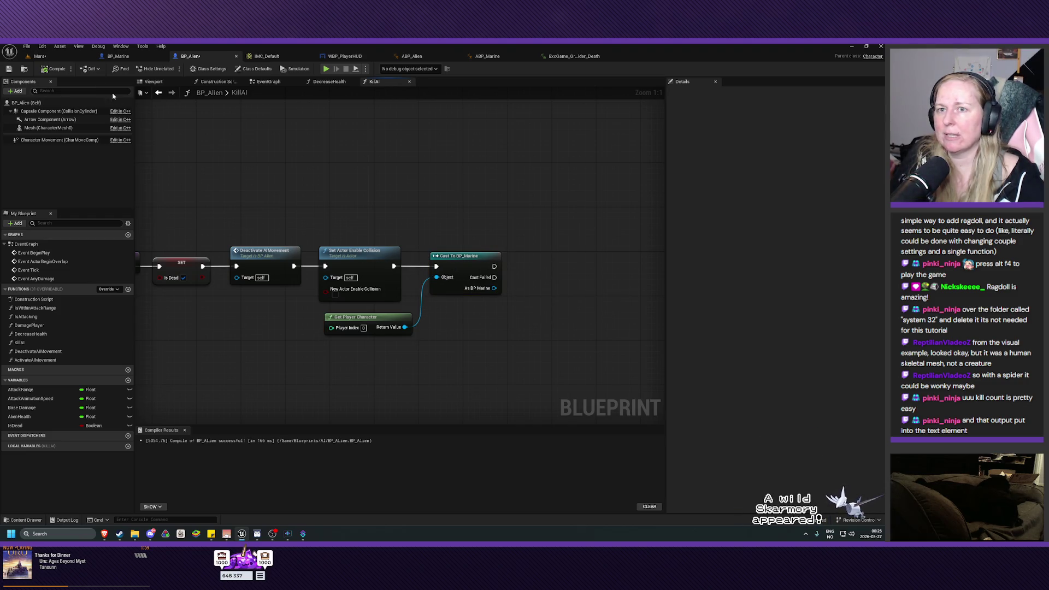
{"action": "key", "text": "ctrl+s"}
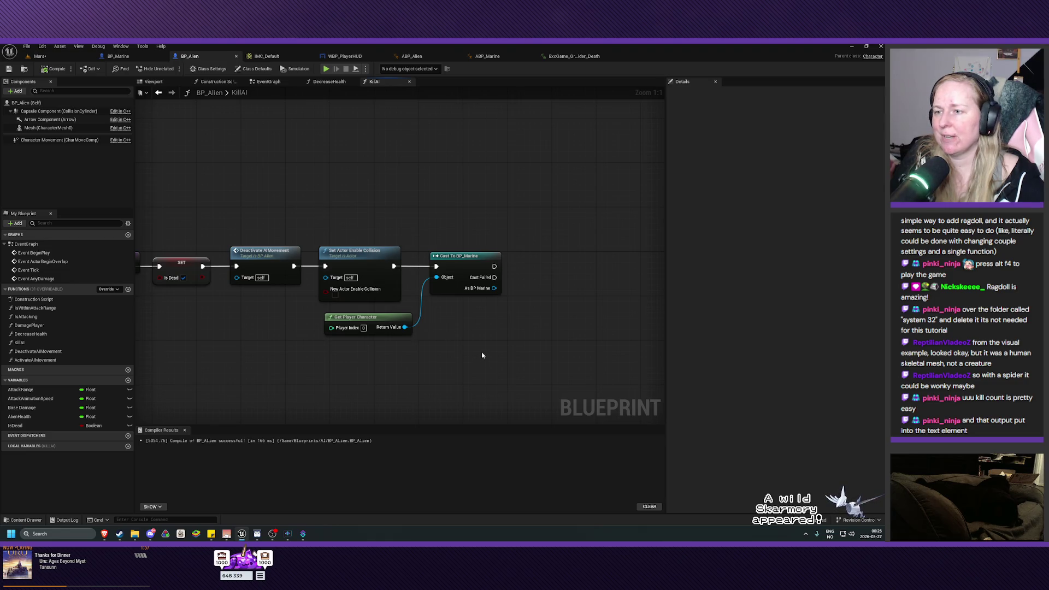
{"action": "mouse_move", "coordinate": [482, 356]}
{"action": "left_mouse_down"}
{"action": "mouse_move", "coordinate": [535, 344]}
{"action": "mouse_move", "coordinate": [492, 347]}
{"action": "mouse_move", "coordinate": [493, 321]}
{"action": "mouse_move", "coordinate": [474, 326]}
{"action": "left_mouse_up"}
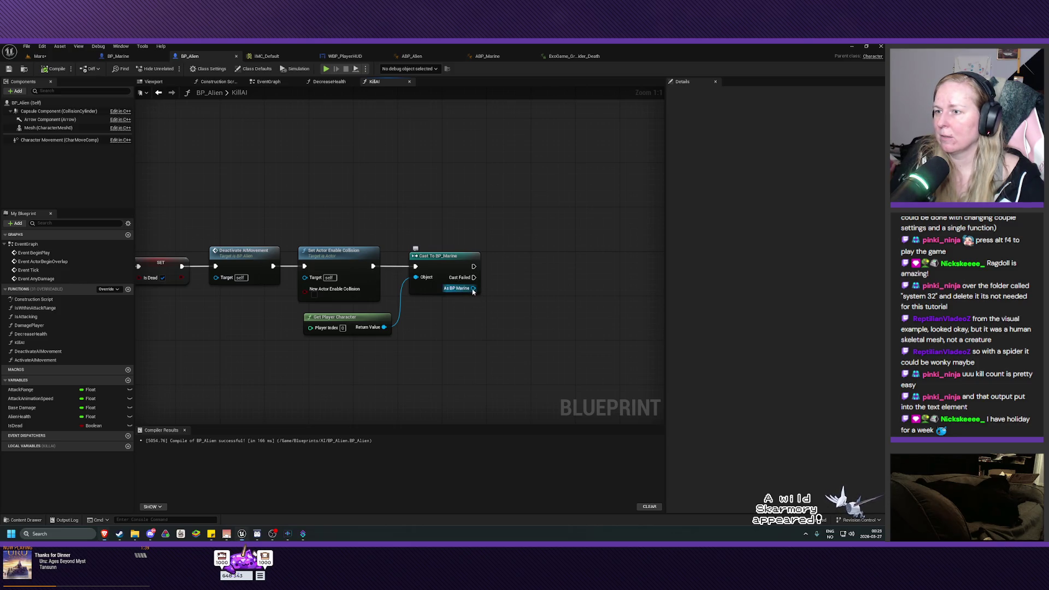
Step: Call Increase Kills on the As BP Marine output and line it up with the cast
{"action": "left_click_drag", "start_coordinate": [473, 288], "coordinate": [521, 277]}
{"action": "type", "text": "incre"}
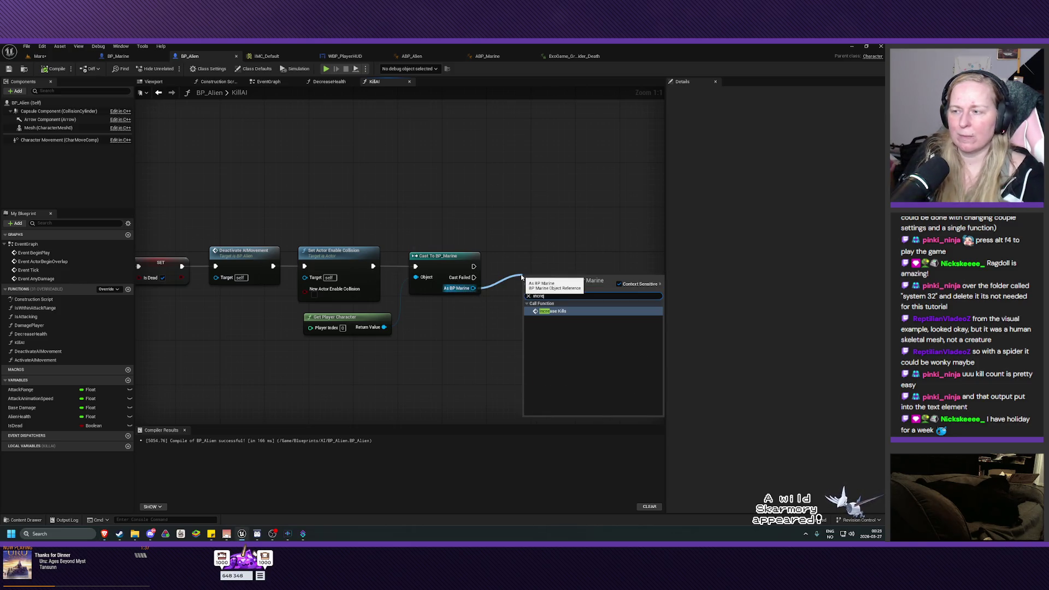
{"action": "key", "text": "Return"}
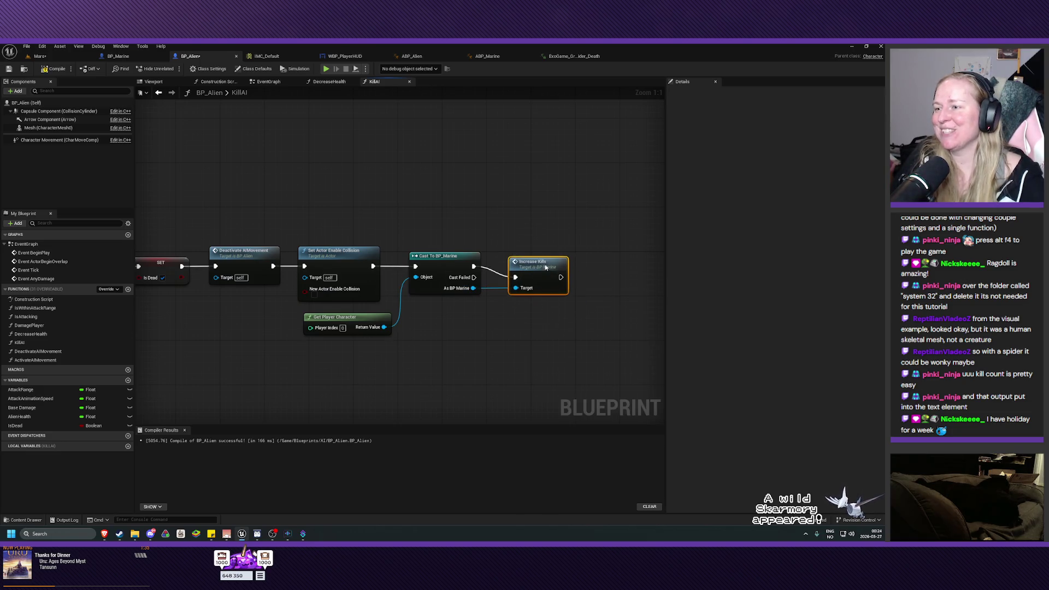
{"action": "left_click_drag", "start_coordinate": [542, 260], "coordinate": [537, 260]}
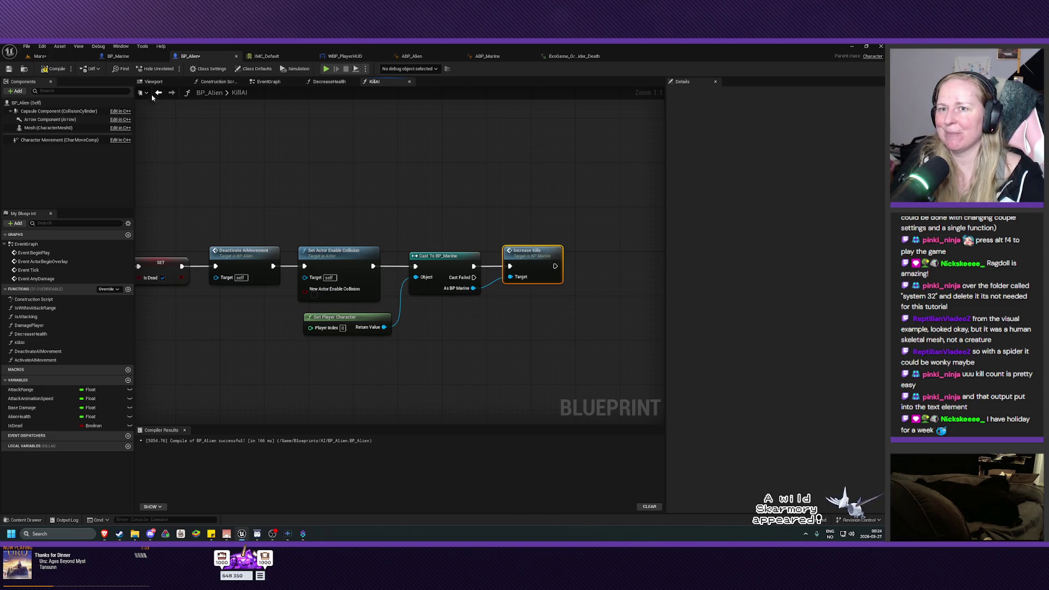
Step: Compile and save BP_Alien, then review the KillAI chain ending in Increase Kills
{"action": "left_click", "coordinate": [53, 69]}
{"action": "left_click", "coordinate": [8, 69]}
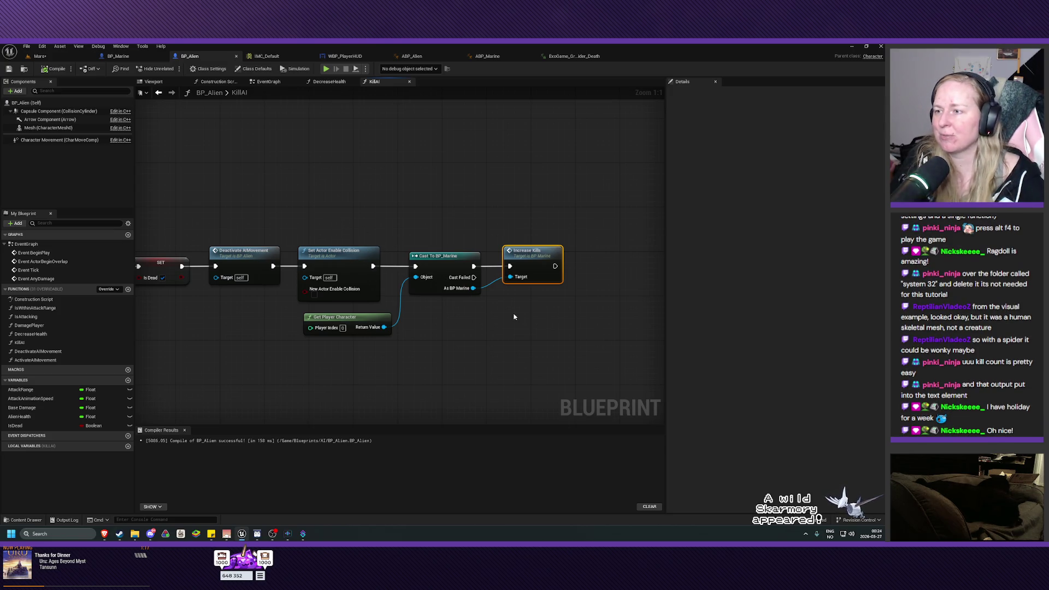
{"action": "mouse_move", "coordinate": [512, 314]}
{"action": "left_mouse_down"}
{"action": "mouse_move", "coordinate": [529, 304]}
{"action": "mouse_move", "coordinate": [510, 310]}
{"action": "left_mouse_up"}
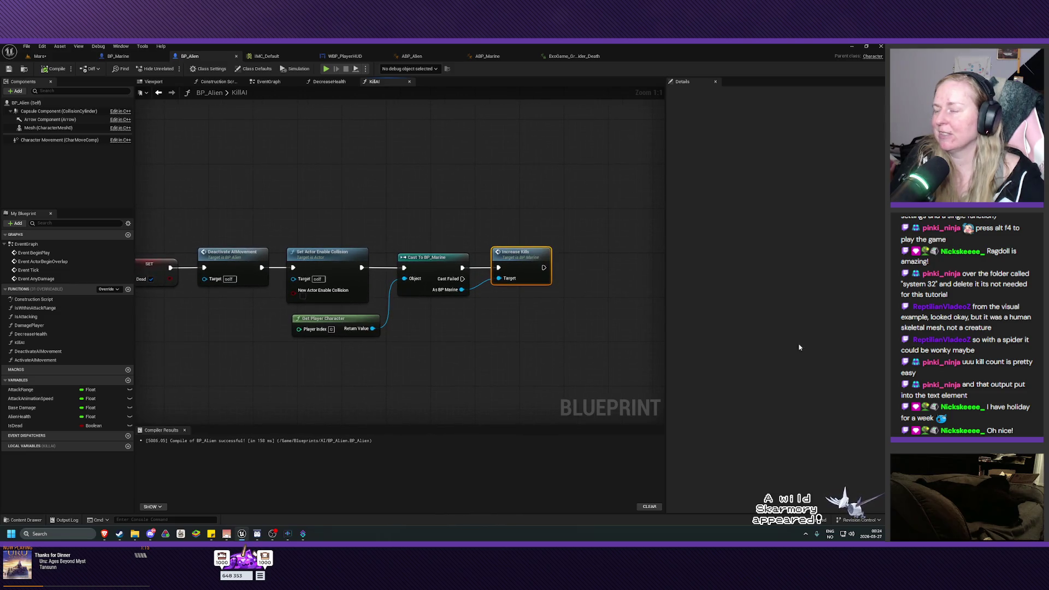